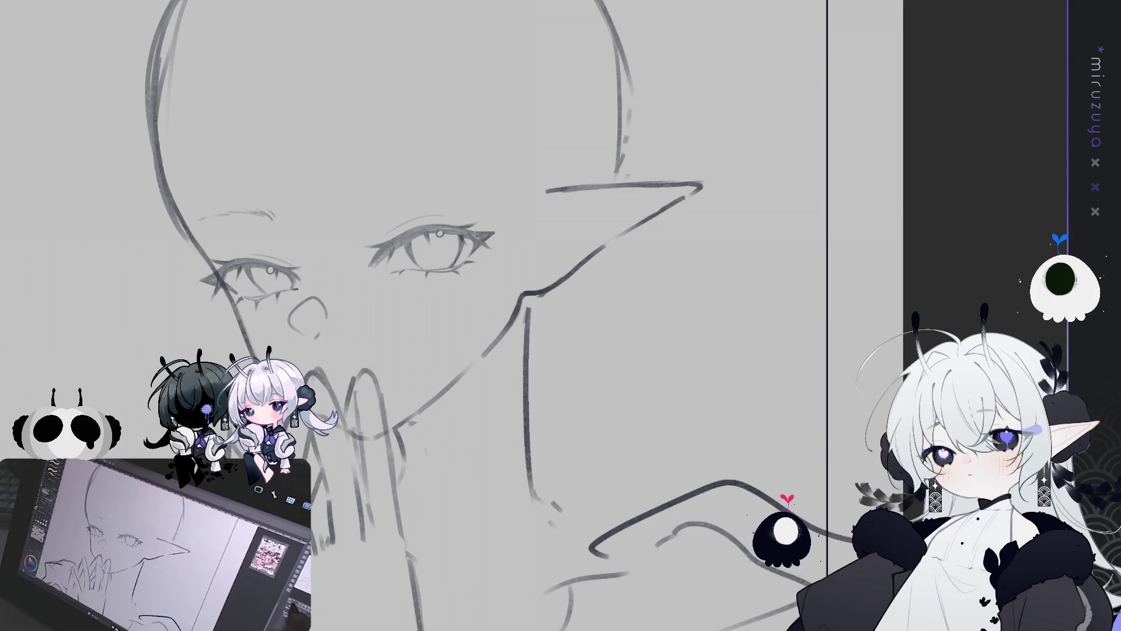
Sketch a new right eyebrow and adjust the left eyebrow with a transform.
{"action": "left_click_drag", "start_coordinate": [3, 211], "coordinate": [120, 170]}
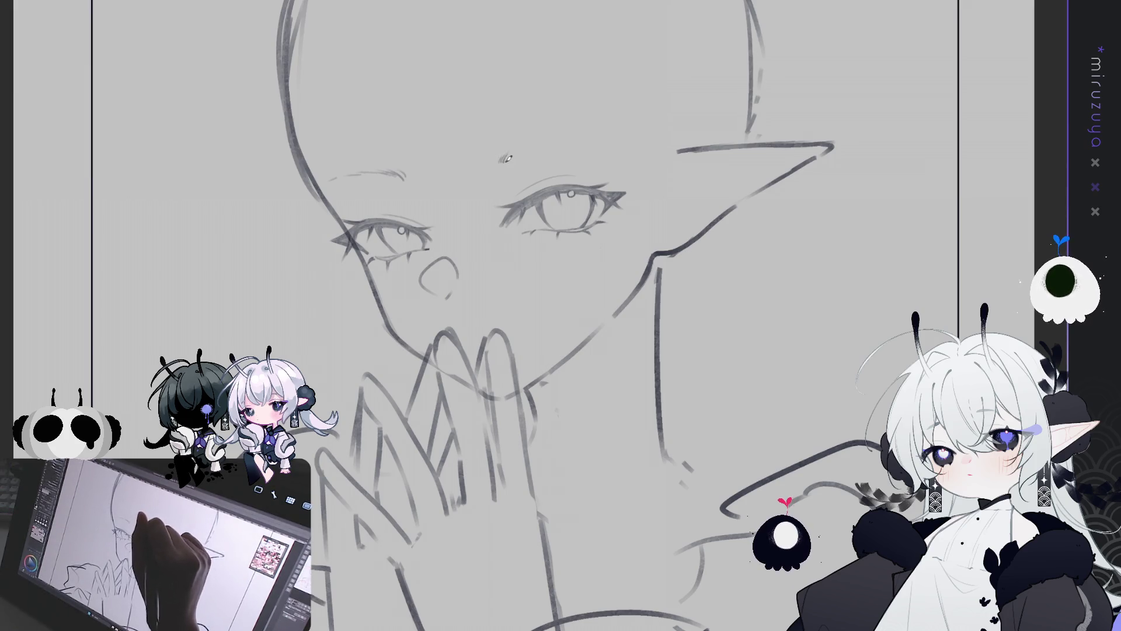
{"action": "left_click_drag", "start_coordinate": [503, 160], "coordinate": [584, 141]}
{"action": "mouse_move", "coordinate": [427, 188]}
{"action": "left_mouse_down"}
{"action": "mouse_move", "coordinate": [304, 201]}
{"action": "mouse_move", "coordinate": [423, 186]}
{"action": "mouse_move", "coordinate": [392, 192]}
{"action": "left_mouse_up"}
{"action": "key", "text": "ctrl+t"}
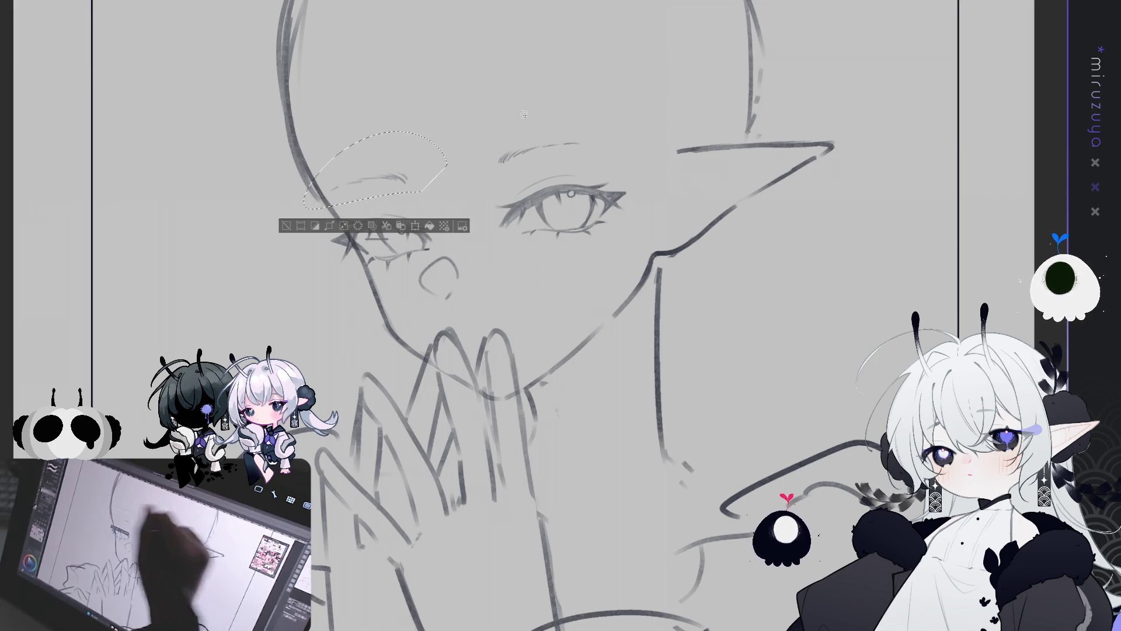
{"action": "key", "text": "Return"}
Tilt both eyes slightly counter-clockwise and move them a little lower on the face.
{"action": "left_click_drag", "start_coordinate": [746, 363], "coordinate": [664, 392]}
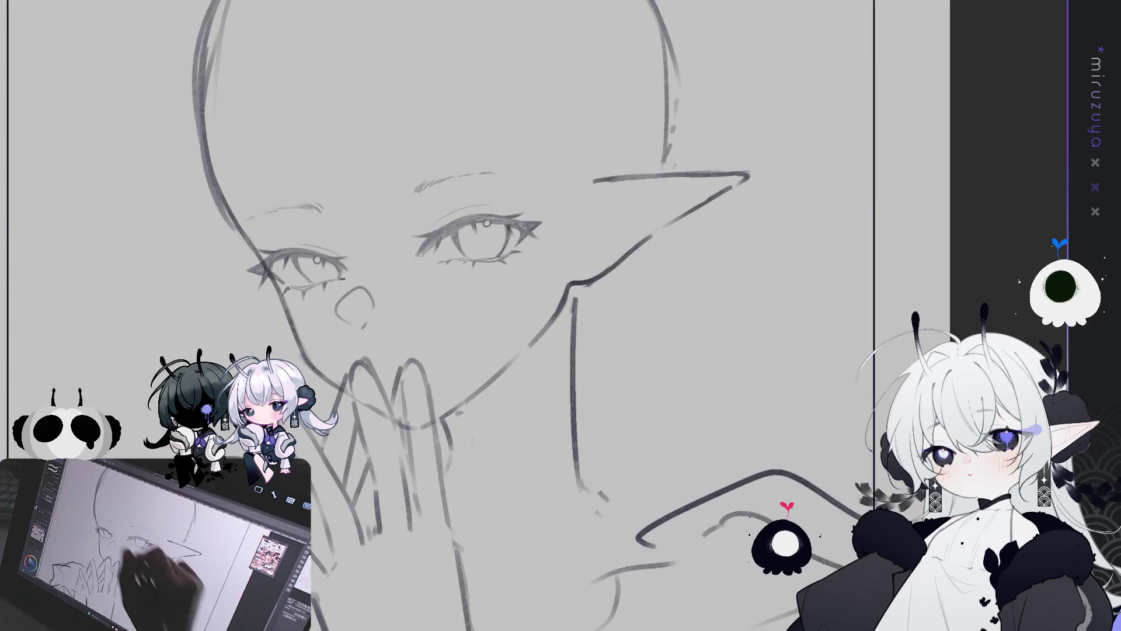
{"action": "mouse_move", "coordinate": [453, 290]}
{"action": "left_mouse_down"}
{"action": "mouse_move", "coordinate": [397, 281]}
{"action": "mouse_move", "coordinate": [564, 251]}
{"action": "mouse_move", "coordinate": [462, 291]}
{"action": "left_mouse_up"}
{"action": "key", "text": "ctrl+t"}
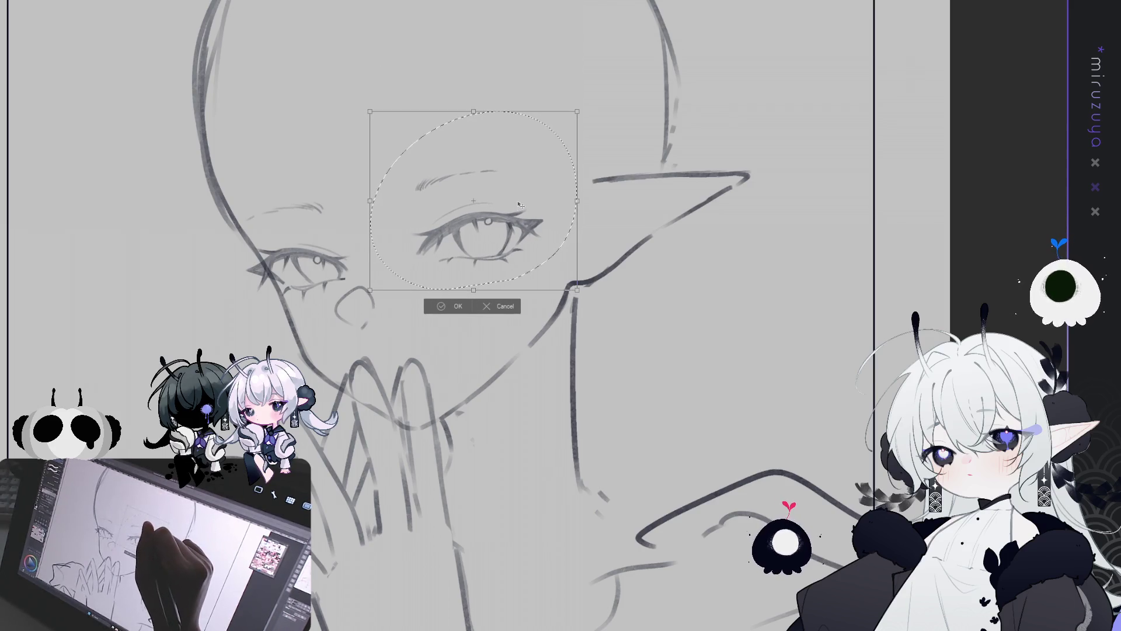
{"action": "key", "text": "Return"}
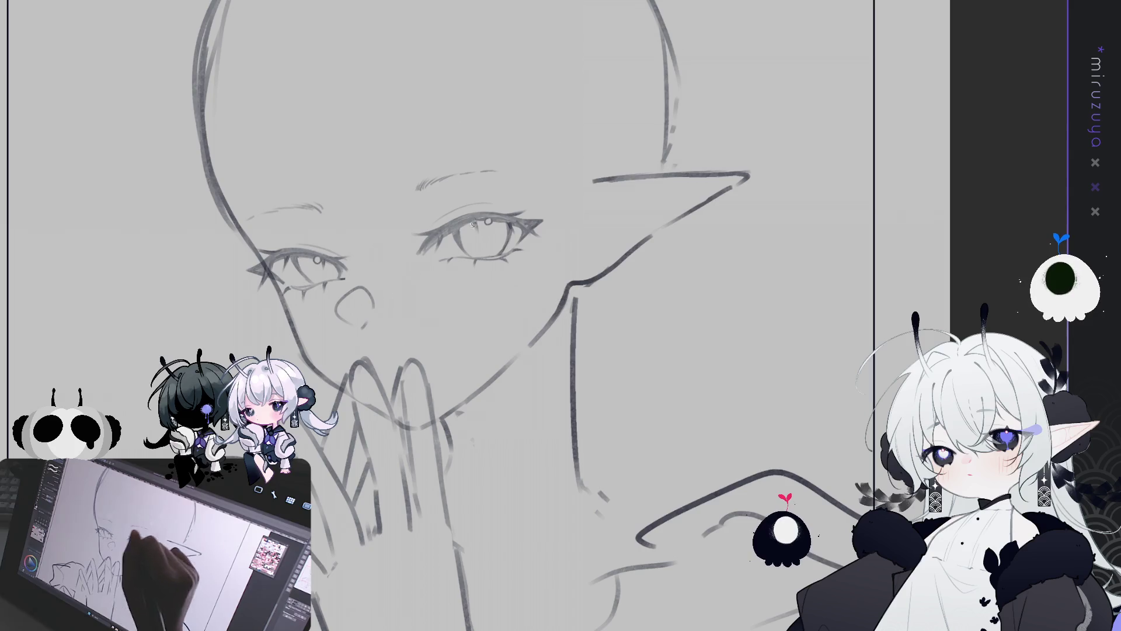
{"action": "key", "text": "ctrl+d"}
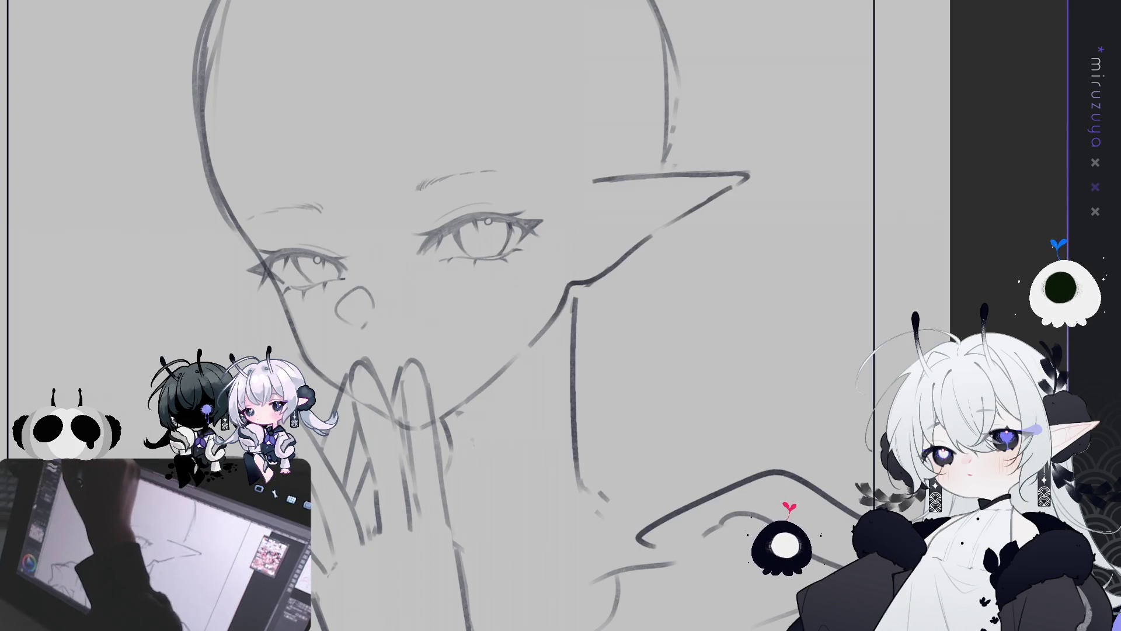
{"action": "key", "text": "ctrl+t"}
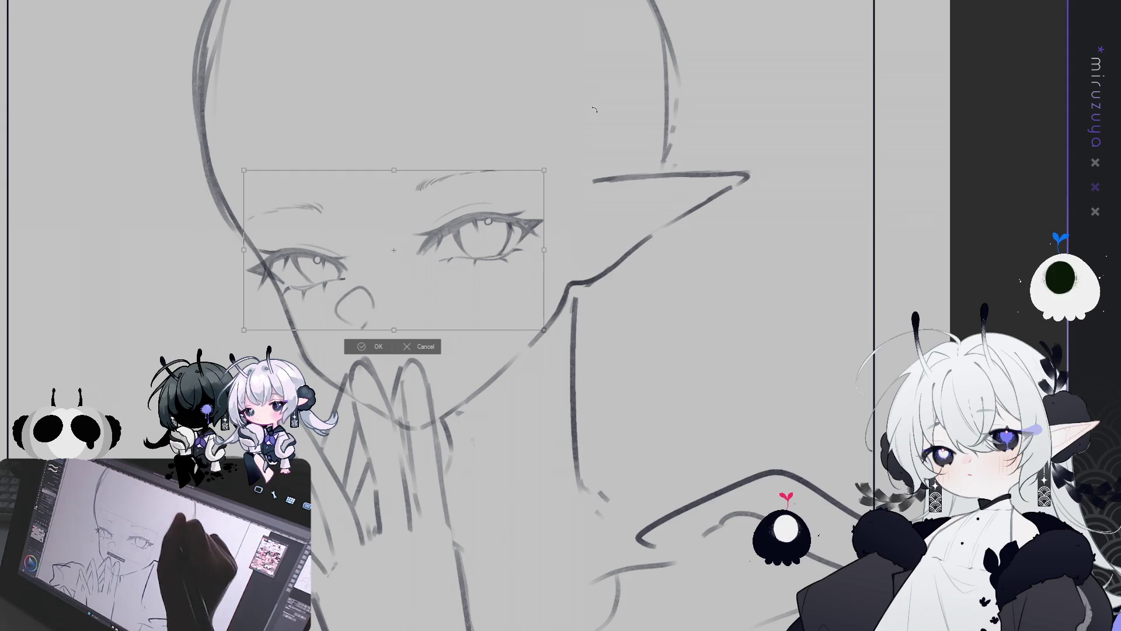
{"action": "left_click_drag", "start_coordinate": [587, 110], "coordinate": [582, 104]}
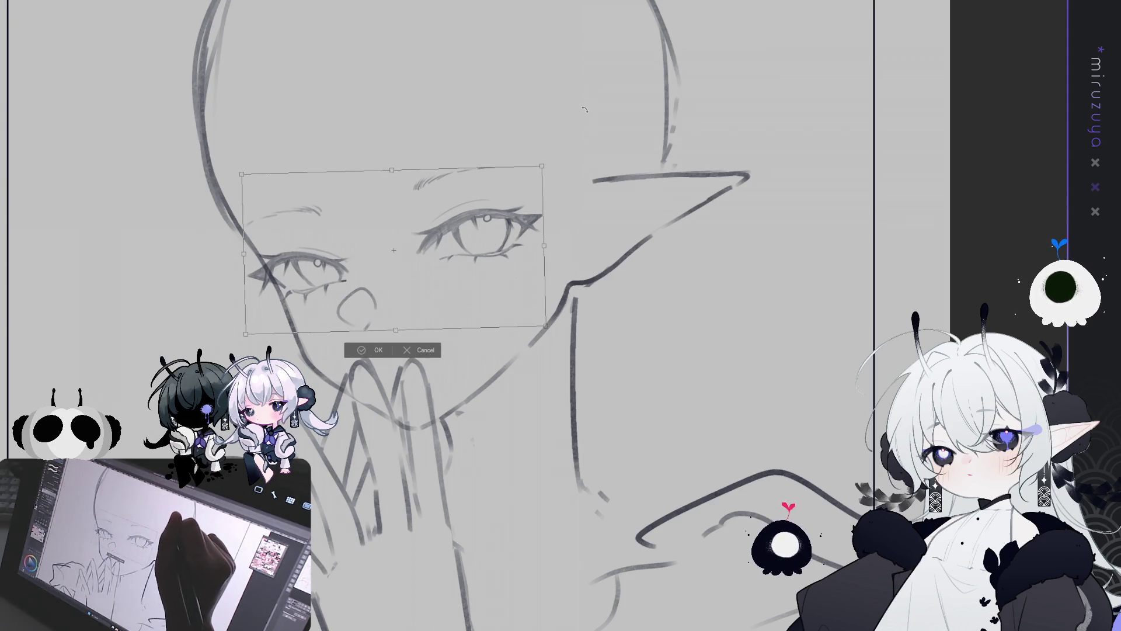
{"action": "left_click_drag", "start_coordinate": [468, 239], "coordinate": [473, 241]}
{"action": "left_click", "coordinate": [370, 354]}
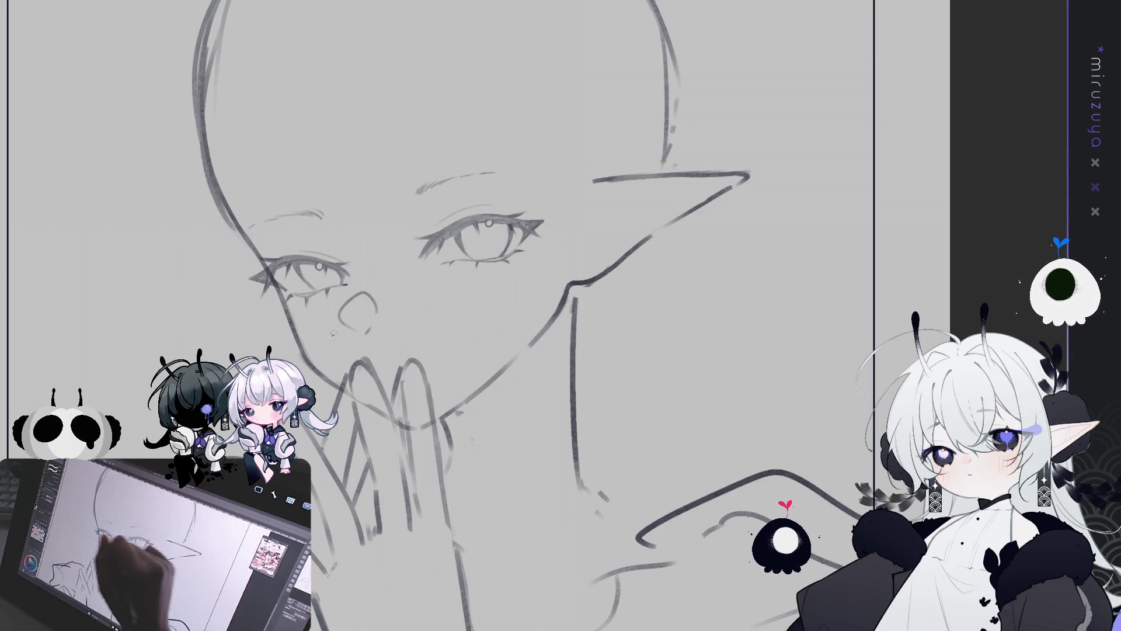
Draw a stroke along the ear base and nudge the ear slightly down and left.
{"action": "key", "text": "h"}
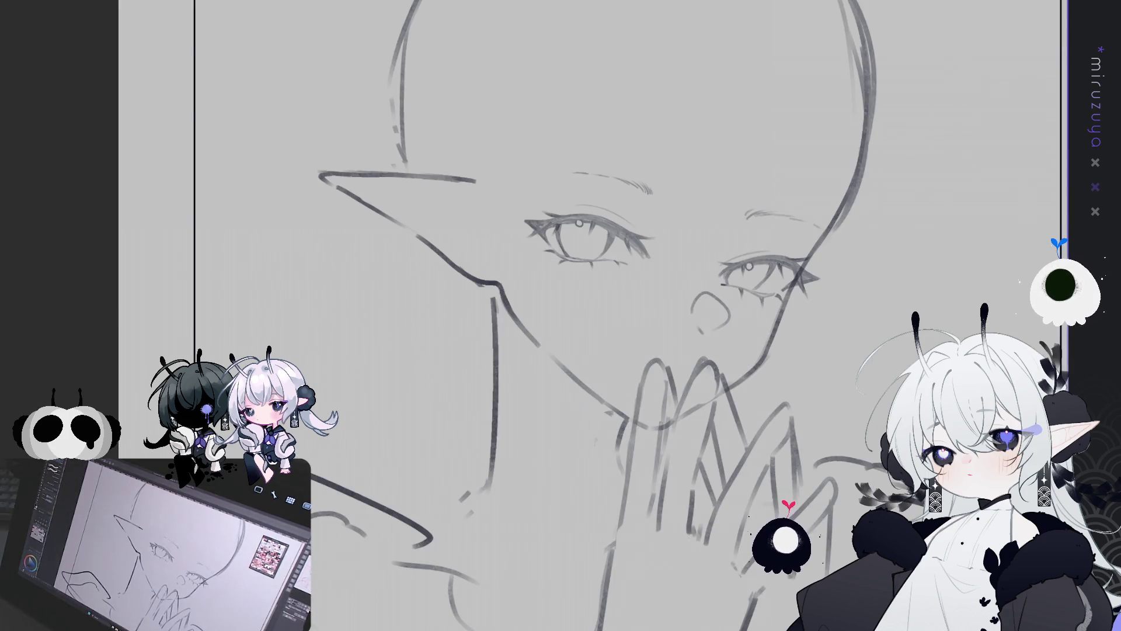
{"action": "key", "text": "h"}
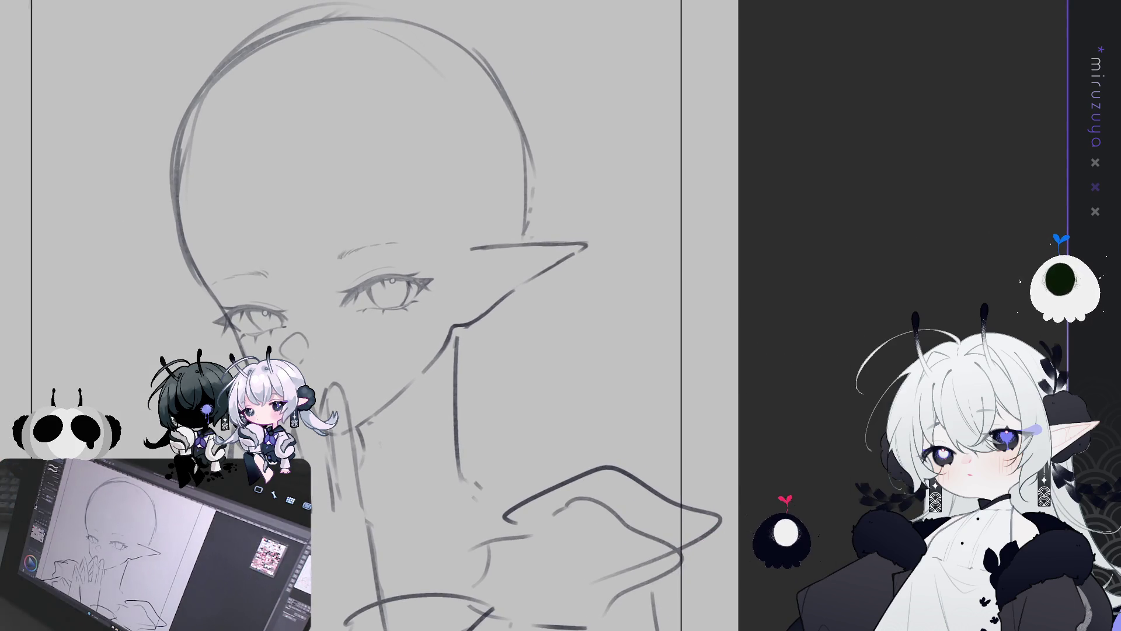
{"action": "mouse_move", "coordinate": [461, 322]}
{"action": "left_mouse_down"}
{"action": "mouse_move", "coordinate": [451, 343]}
{"action": "mouse_move", "coordinate": [429, 312]}
{"action": "mouse_move", "coordinate": [501, 230]}
{"action": "mouse_move", "coordinate": [523, 235]}
{"action": "mouse_move", "coordinate": [575, 291]}
{"action": "mouse_move", "coordinate": [461, 326]}
{"action": "left_mouse_up"}
{"action": "key", "text": "ctrl+t"}
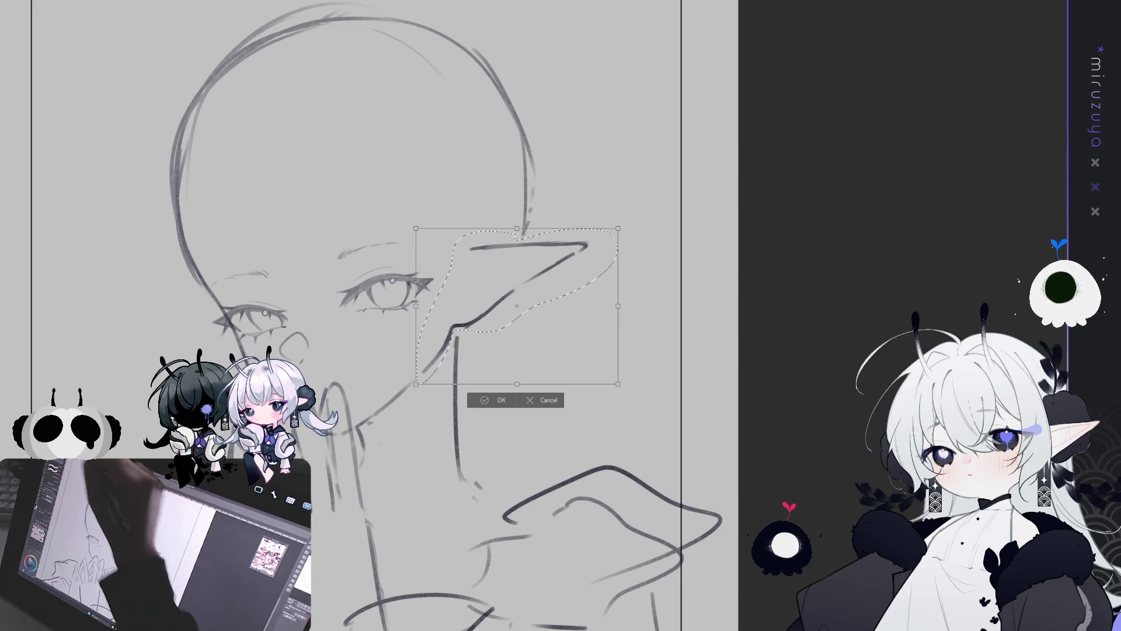
{"action": "left_click_drag", "start_coordinate": [528, 299], "coordinate": [526, 302]}
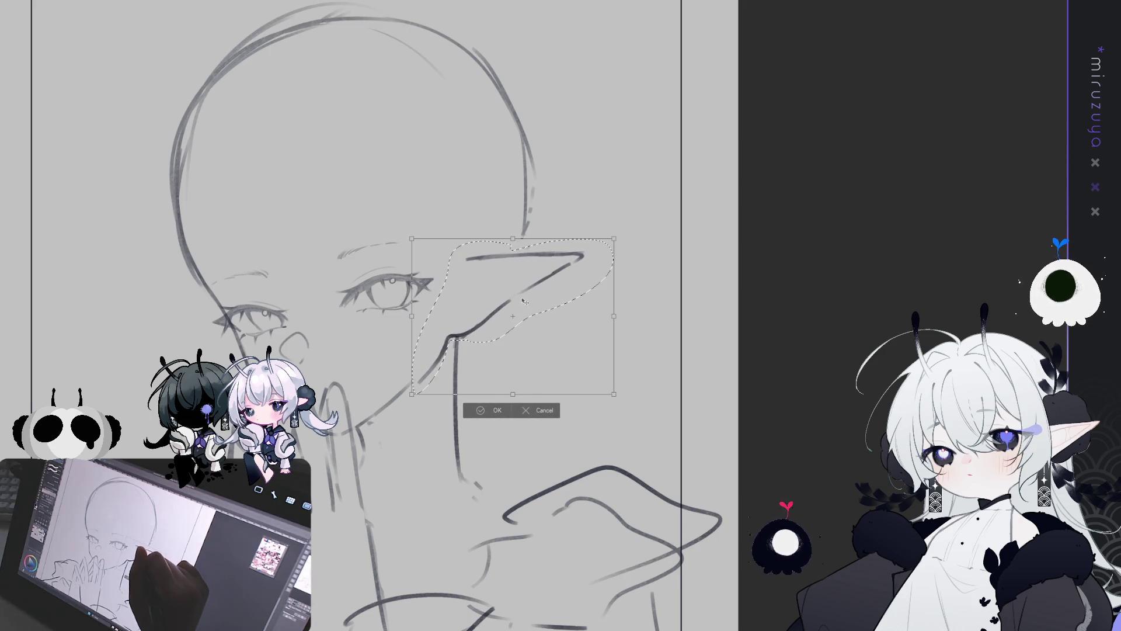
{"action": "left_click", "coordinate": [493, 410]}
{"action": "key", "text": "h"}
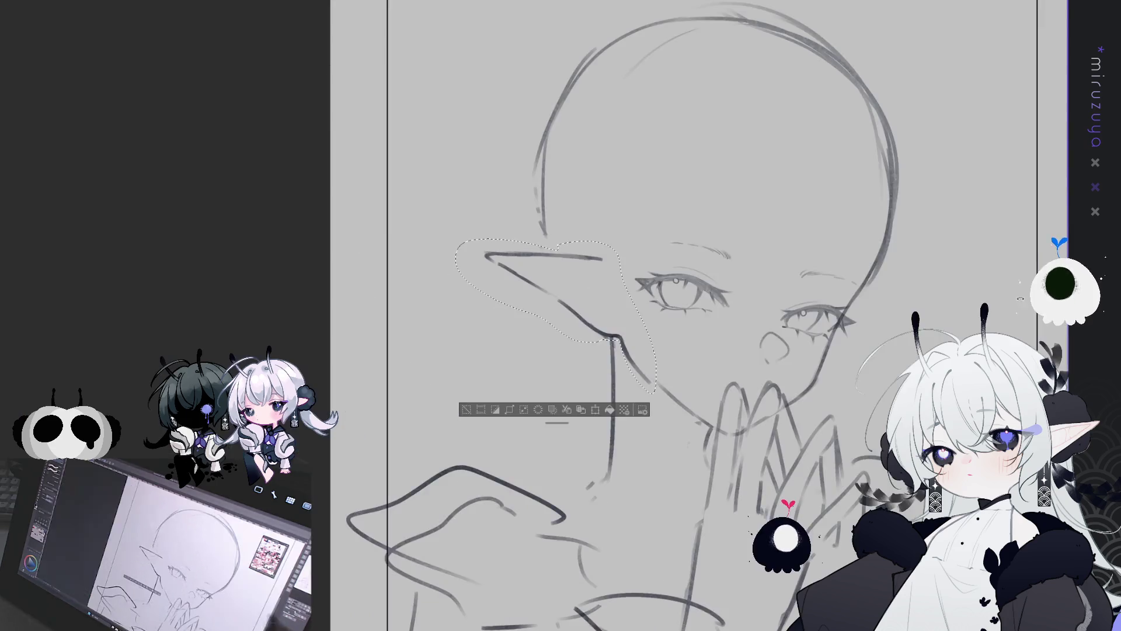
{"action": "key", "text": "ctrl+d"}
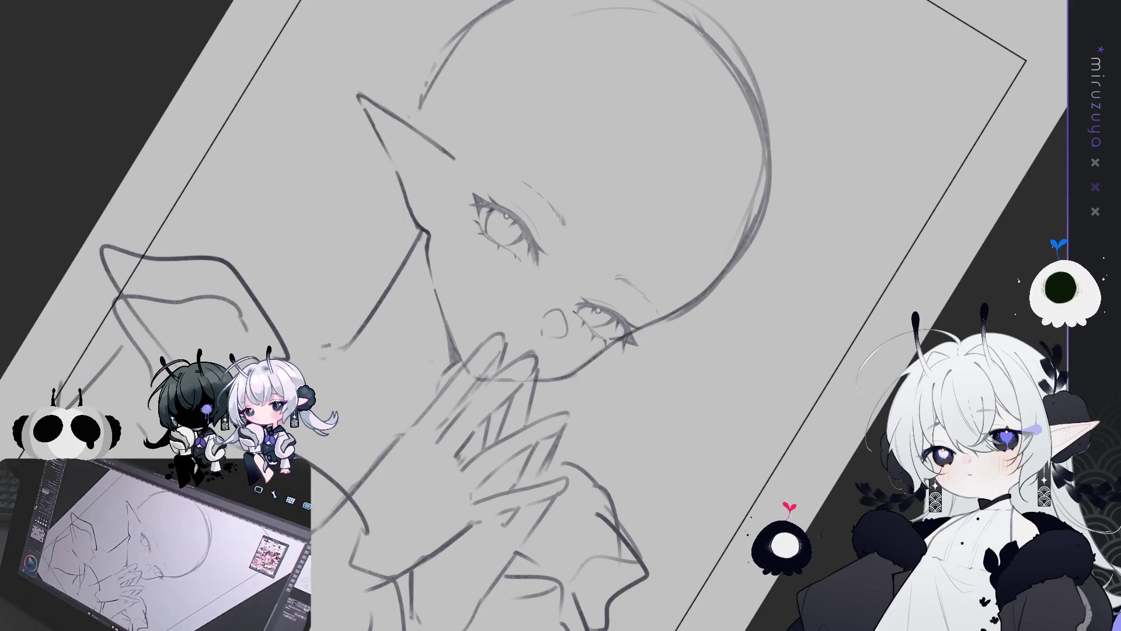
{"action": "key", "text": "ctrl+@"}
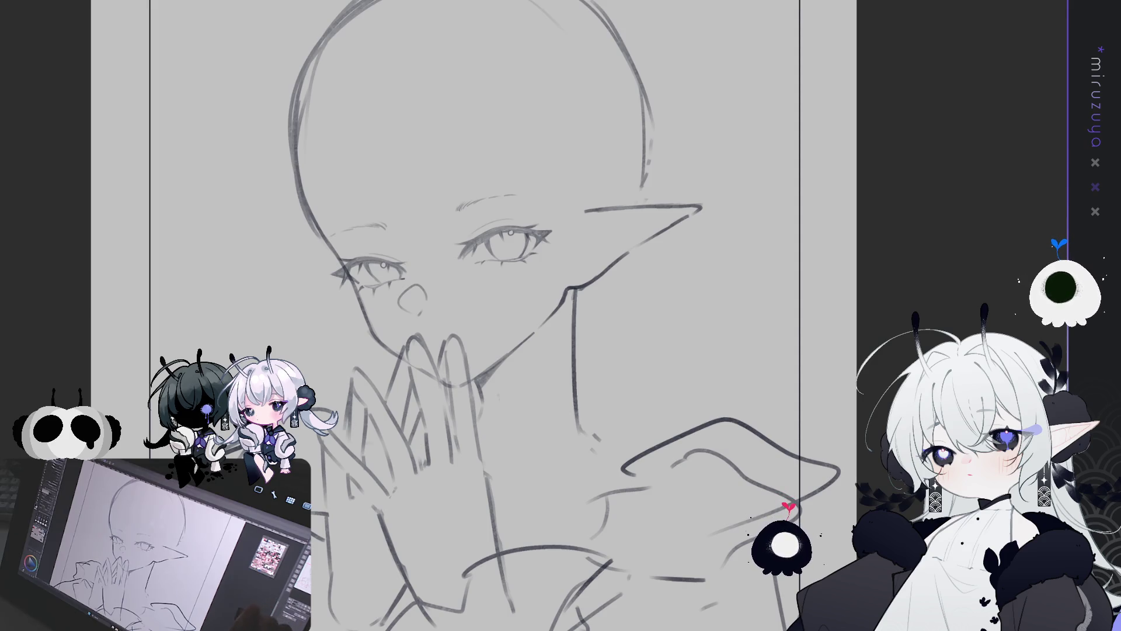
Pan from the head top down to the hands and loop around the fingers at the mouth.
{"action": "left_click_drag", "start_coordinate": [467, 315], "coordinate": [619, 266]}
{"action": "mouse_move", "coordinate": [796, 392]}
{"action": "left_mouse_down"}
{"action": "mouse_move", "coordinate": [724, 411]}
{"action": "mouse_move", "coordinate": [816, 471]}
{"action": "left_mouse_up"}
{"action": "left_click_drag", "start_coordinate": [836, 386], "coordinate": [828, 479]}
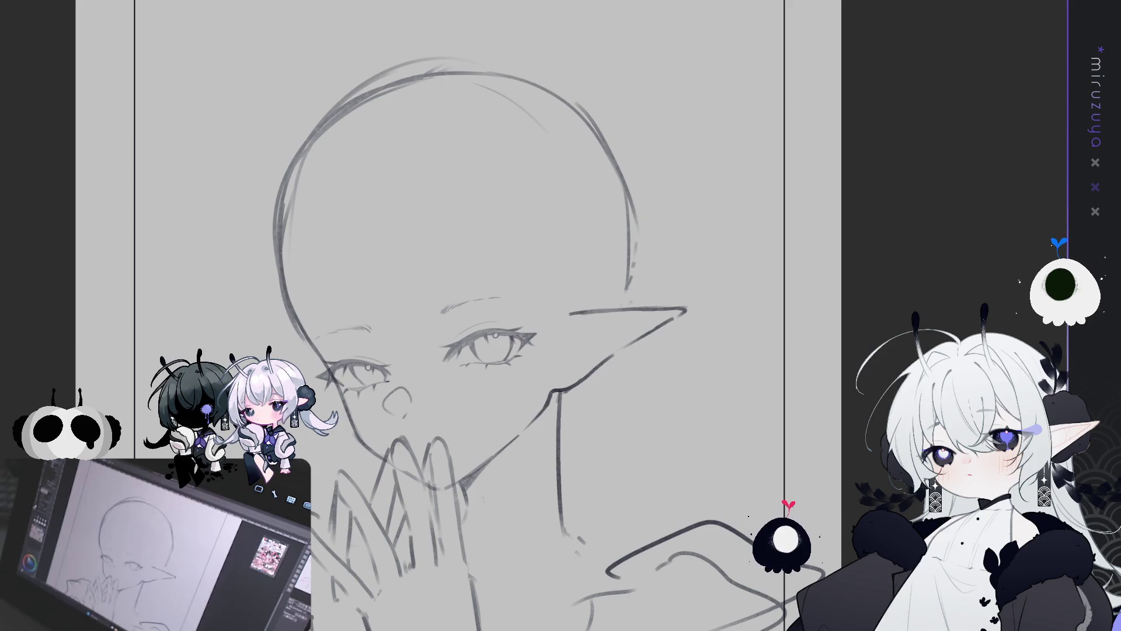
{"action": "left_click_drag", "start_coordinate": [581, 468], "coordinate": [609, 293]}
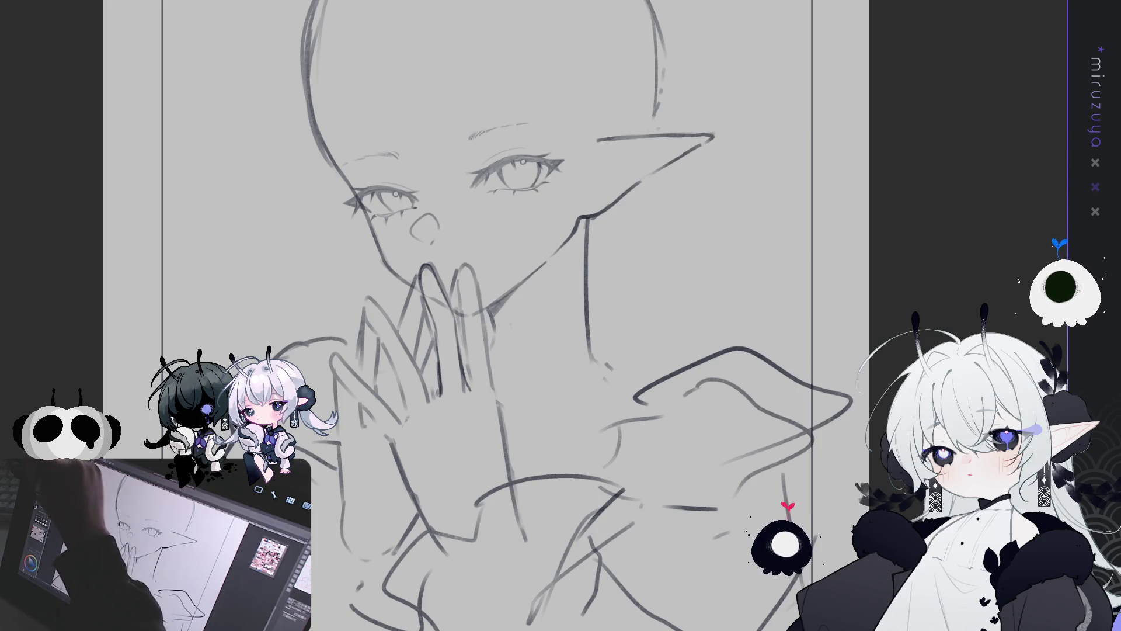
{"action": "mouse_move", "coordinate": [466, 403]}
{"action": "left_mouse_down"}
{"action": "mouse_move", "coordinate": [472, 289]}
{"action": "mouse_move", "coordinate": [445, 410]}
{"action": "left_mouse_up"}
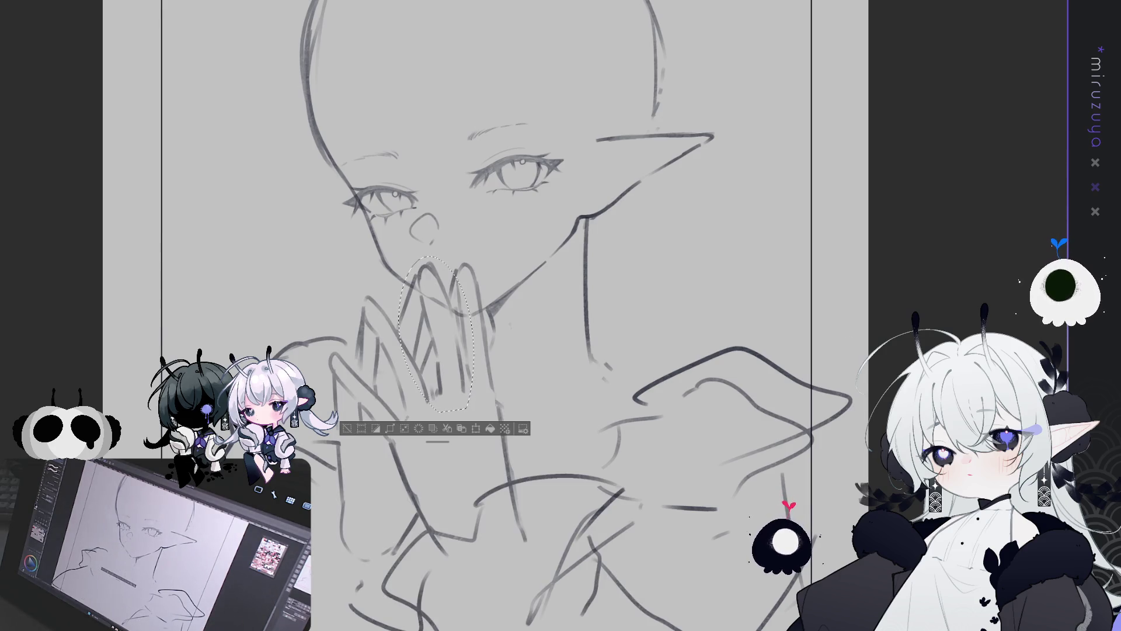
Deselect and erase to lighten the fingertip lines at the mouth.
{"action": "key", "text": "ctrl+d"}
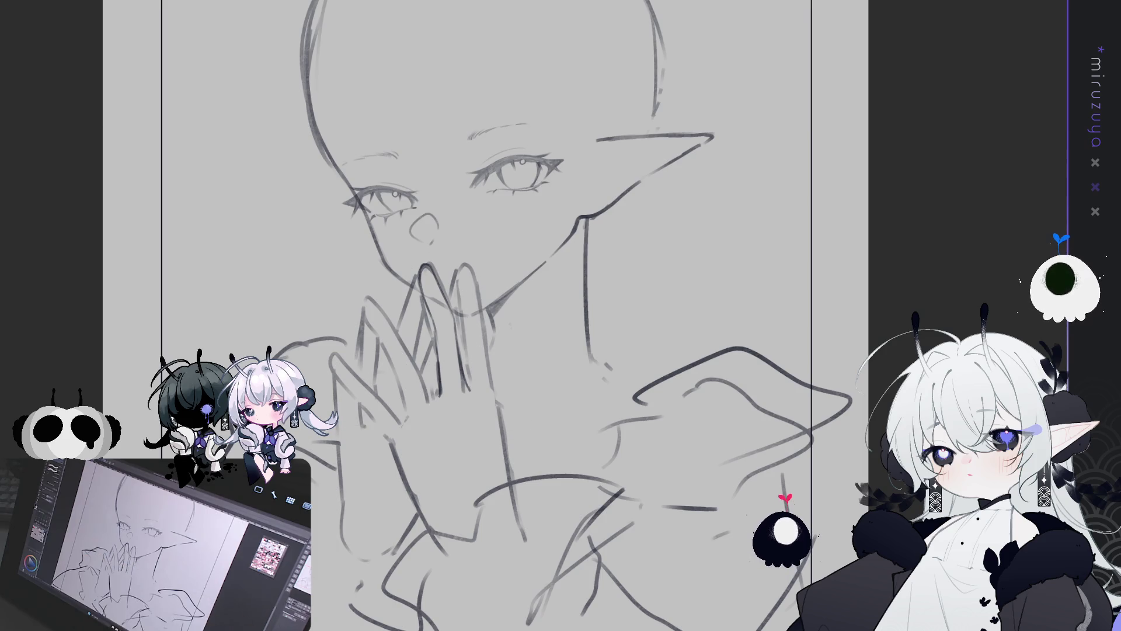
{"action": "left_click_drag", "start_coordinate": [430, 332], "coordinate": [427, 322]}
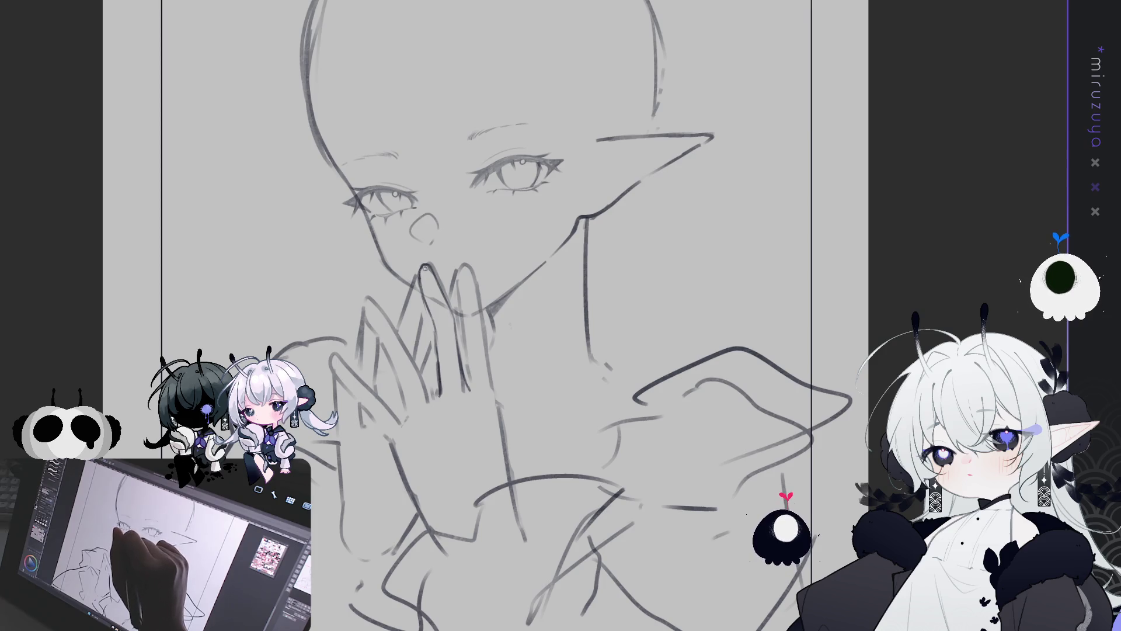
{"action": "mouse_move", "coordinate": [430, 264]}
{"action": "left_mouse_down"}
{"action": "mouse_move", "coordinate": [442, 287]}
{"action": "mouse_move", "coordinate": [437, 343]}
{"action": "left_mouse_up"}
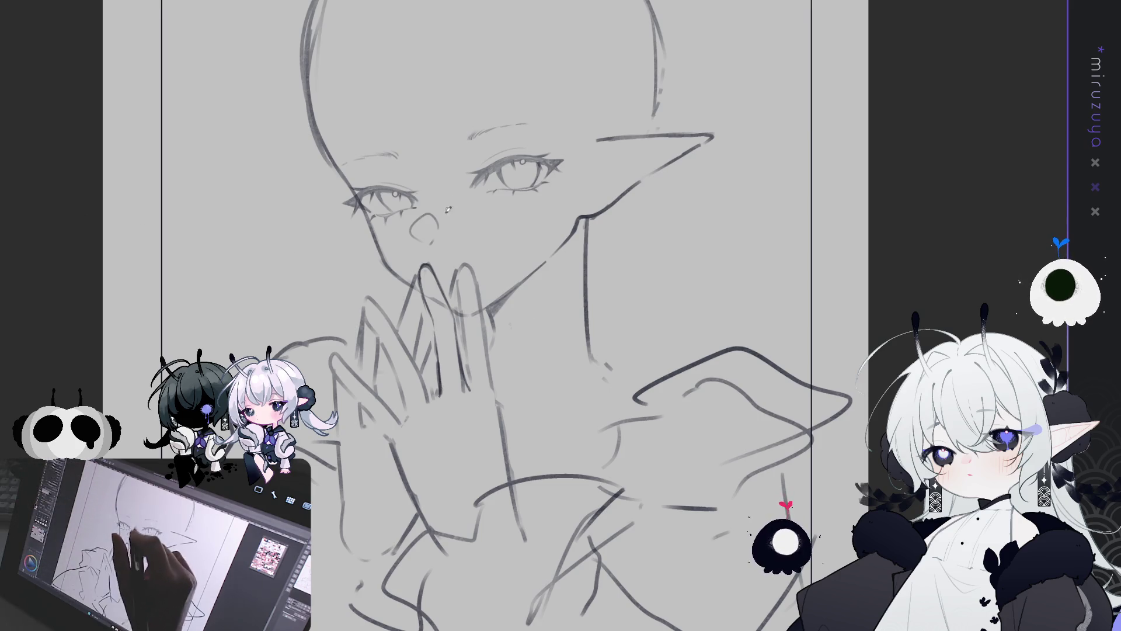
{"action": "left_click_drag", "start_coordinate": [425, 287], "coordinate": [433, 317]}
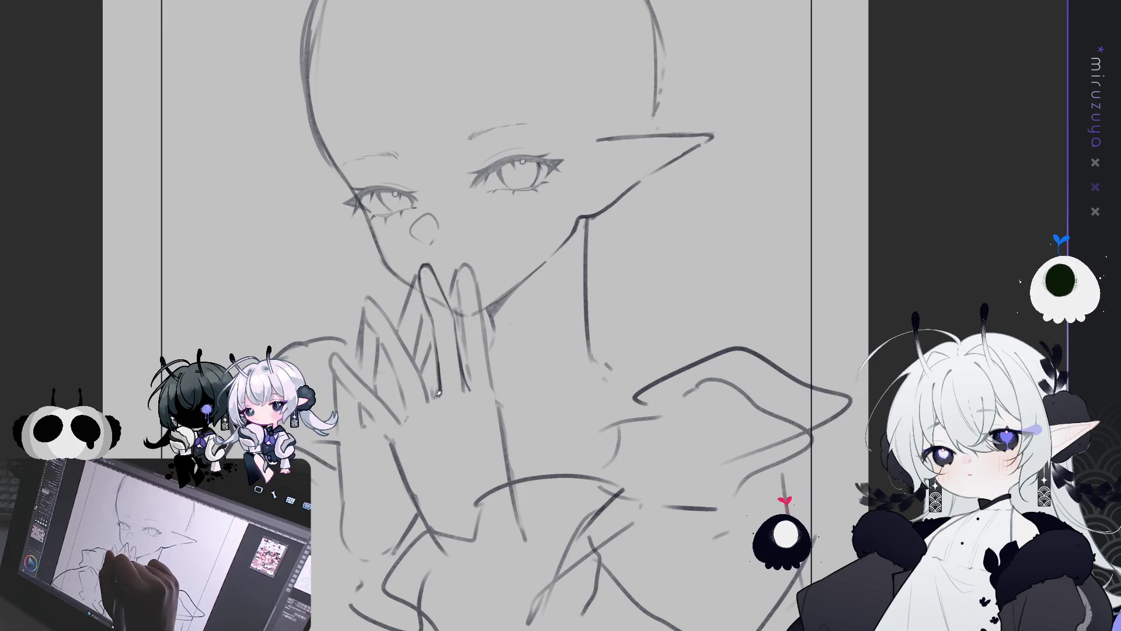
{"action": "mouse_move", "coordinate": [437, 392]}
{"action": "left_mouse_down"}
{"action": "mouse_move", "coordinate": [499, 409]}
{"action": "mouse_move", "coordinate": [495, 343]}
{"action": "left_mouse_up"}
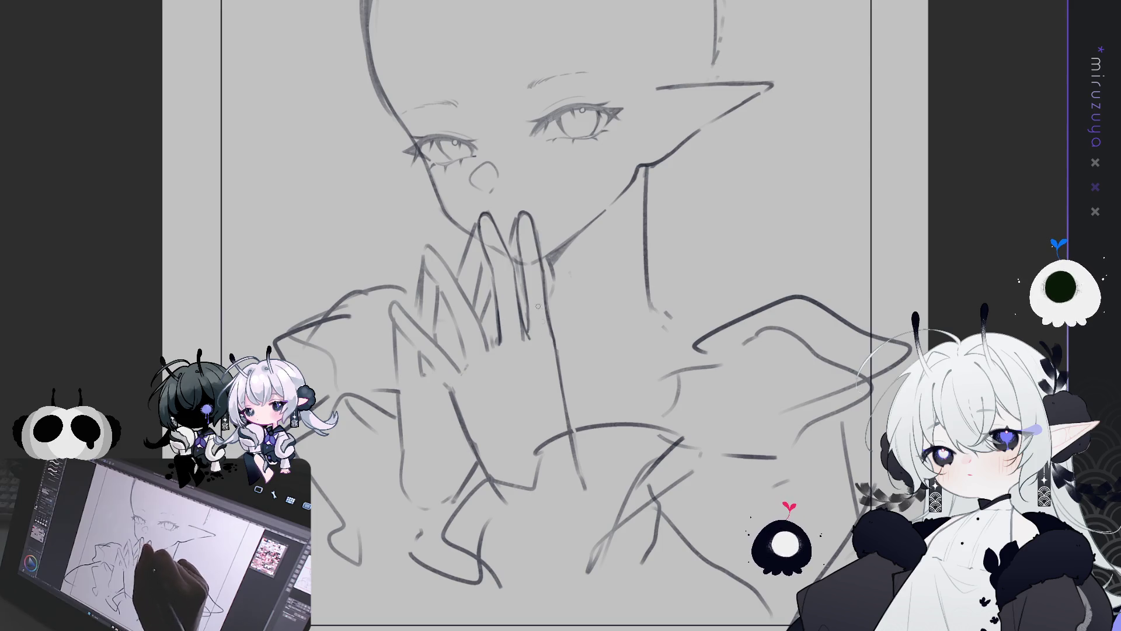
Select the index finger and rotate it to a more upright angle.
{"action": "left_click_drag", "start_coordinate": [563, 82], "coordinate": [757, 234]}
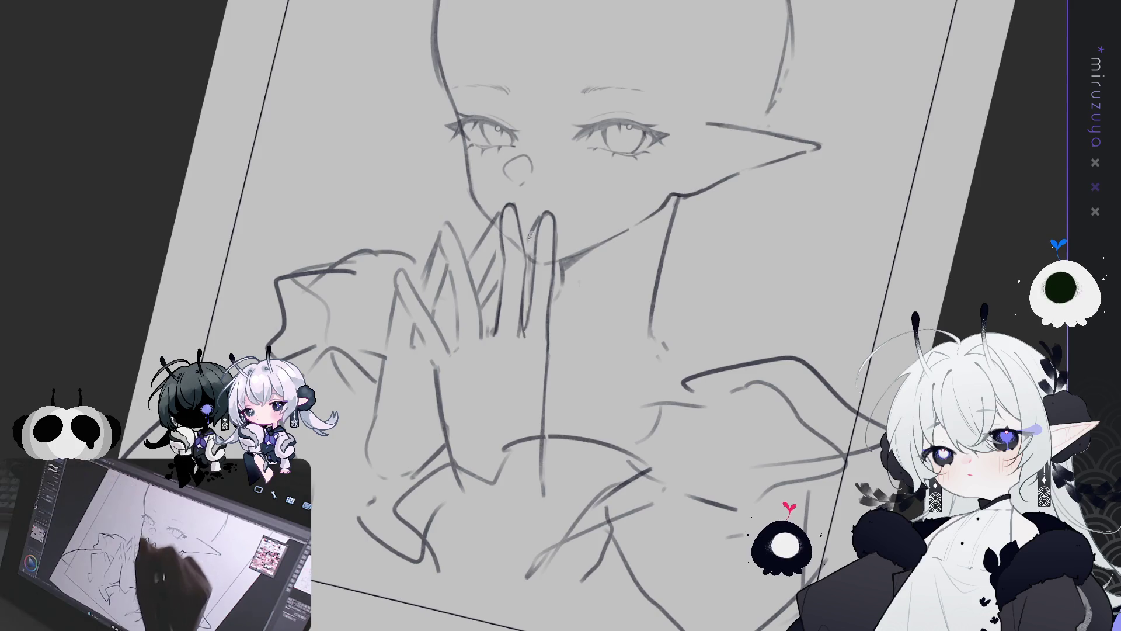
{"action": "mouse_move", "coordinate": [554, 333]}
{"action": "left_mouse_down"}
{"action": "mouse_move", "coordinate": [528, 319]}
{"action": "mouse_move", "coordinate": [527, 245]}
{"action": "left_mouse_up"}
{"action": "key", "text": "ctrl+t"}
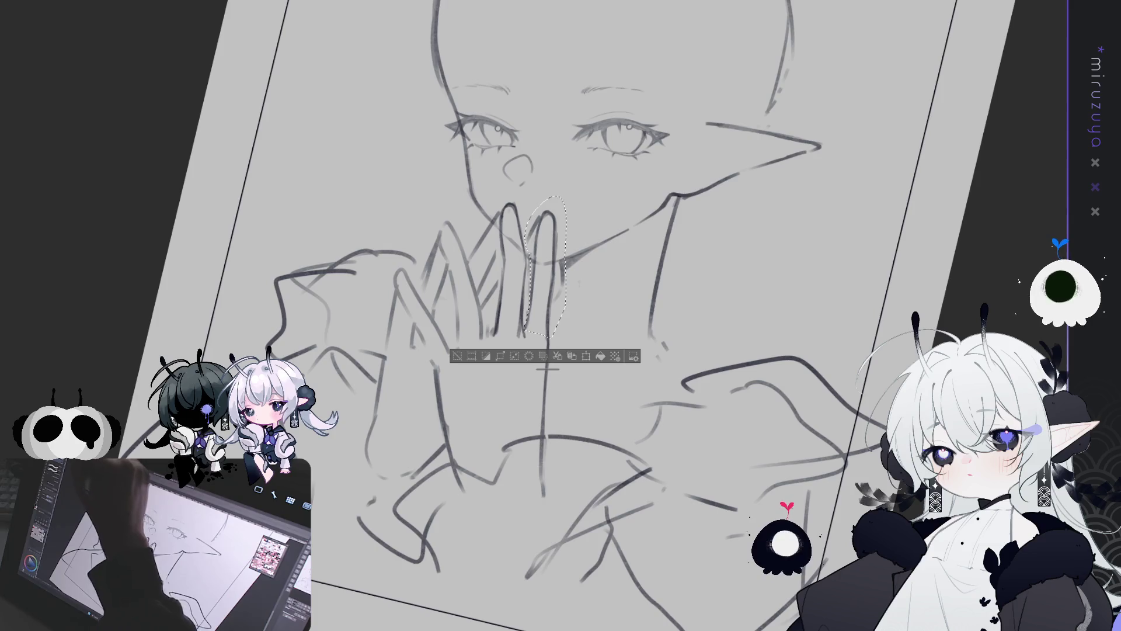
{"action": "left_click_drag", "start_coordinate": [595, 164], "coordinate": [547, 235]}
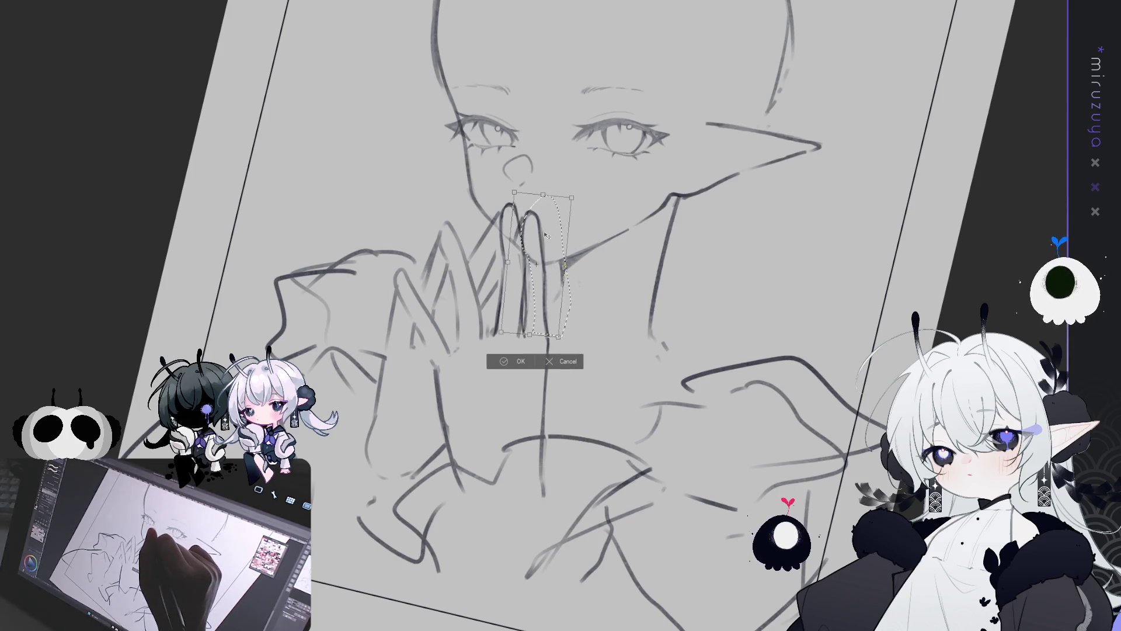
{"action": "left_click", "coordinate": [514, 361]}
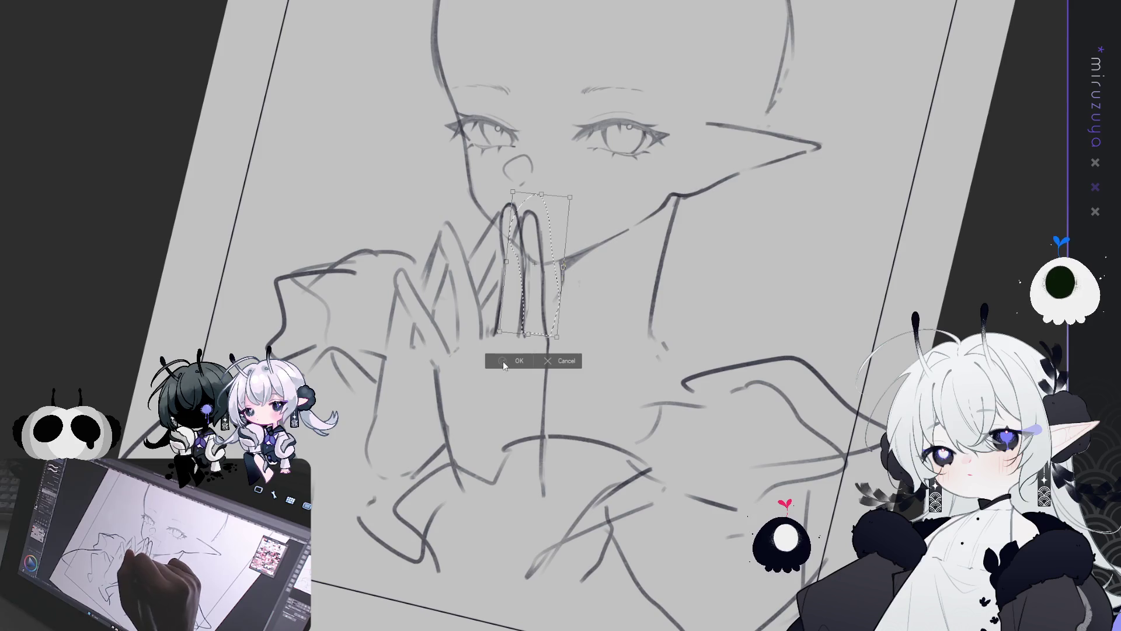
{"action": "left_click", "coordinate": [447, 355]}
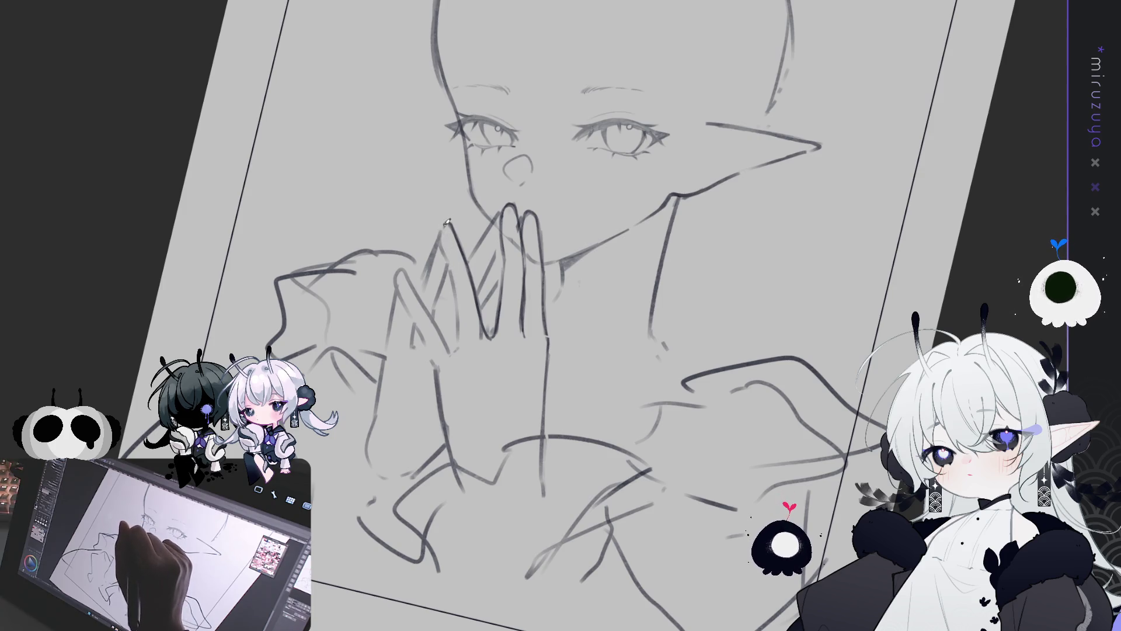
Redraw the index finger's left edge and fingertip outline with cleaner pencil lines.
{"action": "left_click_drag", "start_coordinate": [449, 220], "coordinate": [465, 331]}
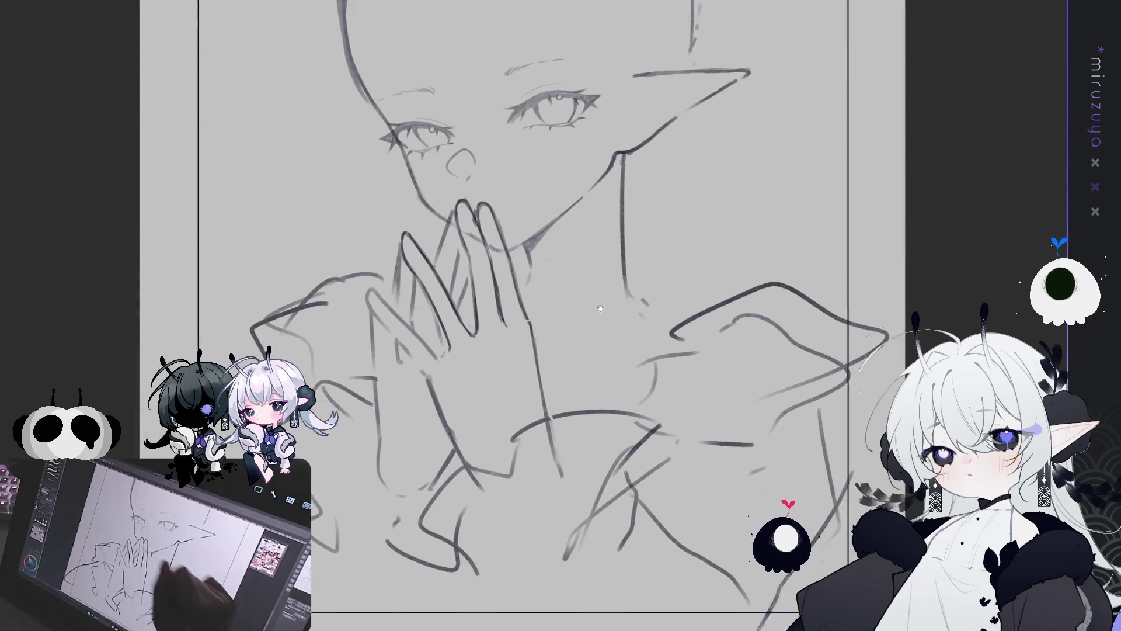
{"action": "mouse_move", "coordinate": [416, 411]}
{"action": "left_mouse_down"}
{"action": "mouse_move", "coordinate": [349, 286]}
{"action": "mouse_move", "coordinate": [311, 253]}
{"action": "mouse_move", "coordinate": [334, 244]}
{"action": "mouse_move", "coordinate": [389, 292]}
{"action": "mouse_move", "coordinate": [410, 333]}
{"action": "left_mouse_up"}
{"action": "left_click", "coordinate": [292, 425]}
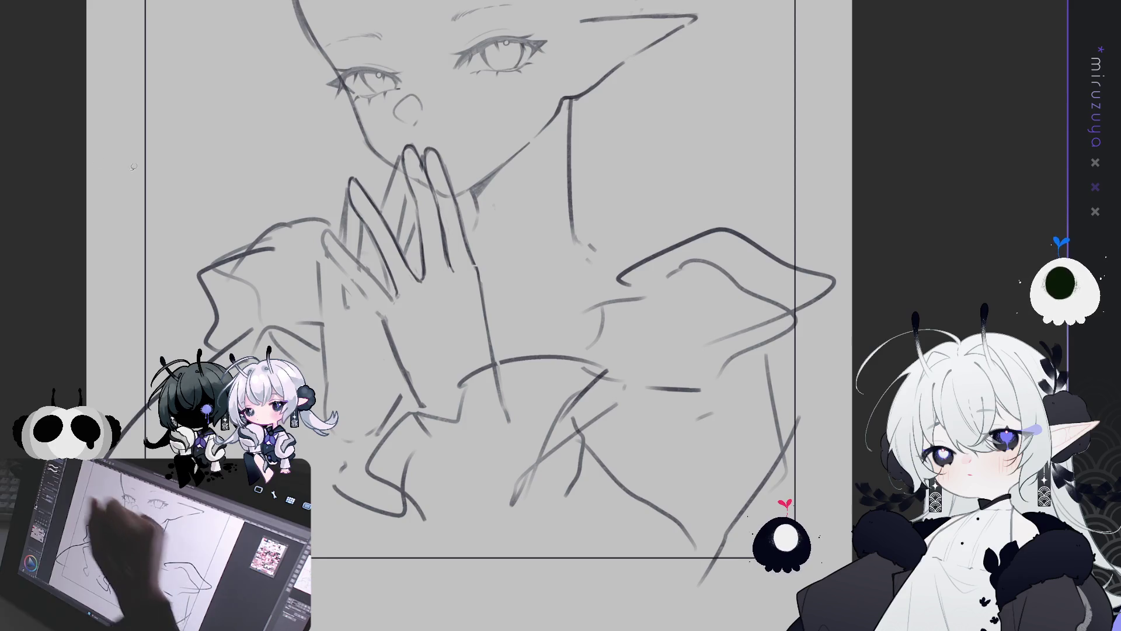
{"action": "key", "text": "^"}
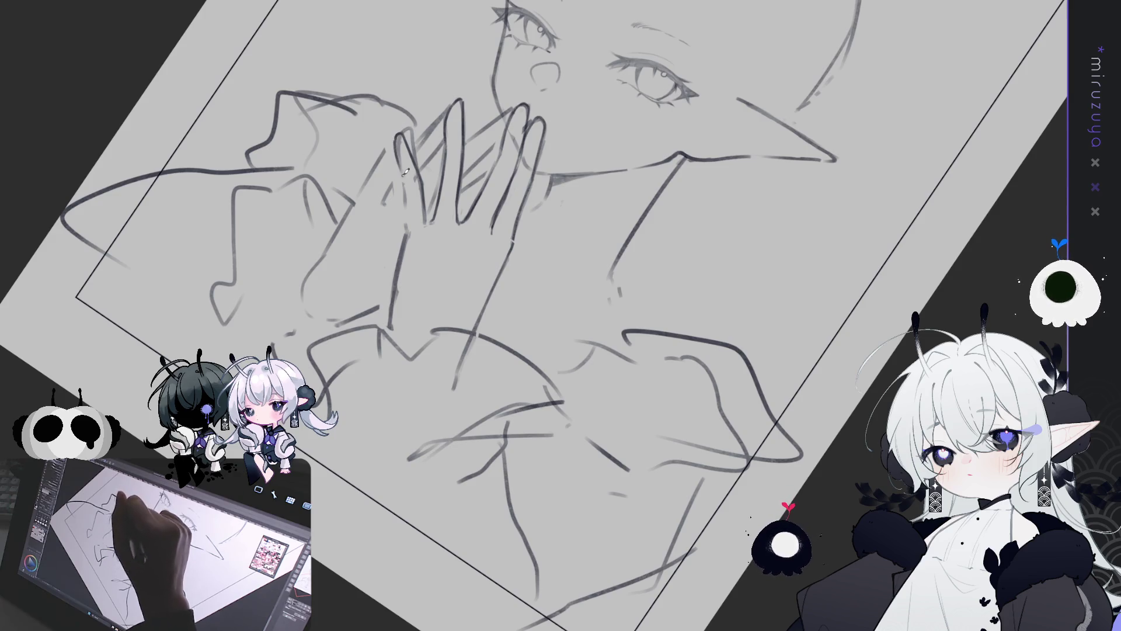
{"action": "mouse_move", "coordinate": [403, 136]}
{"action": "left_mouse_down"}
{"action": "mouse_move", "coordinate": [397, 130]}
{"action": "mouse_move", "coordinate": [394, 149]}
{"action": "mouse_move", "coordinate": [408, 200]}
{"action": "left_mouse_up"}
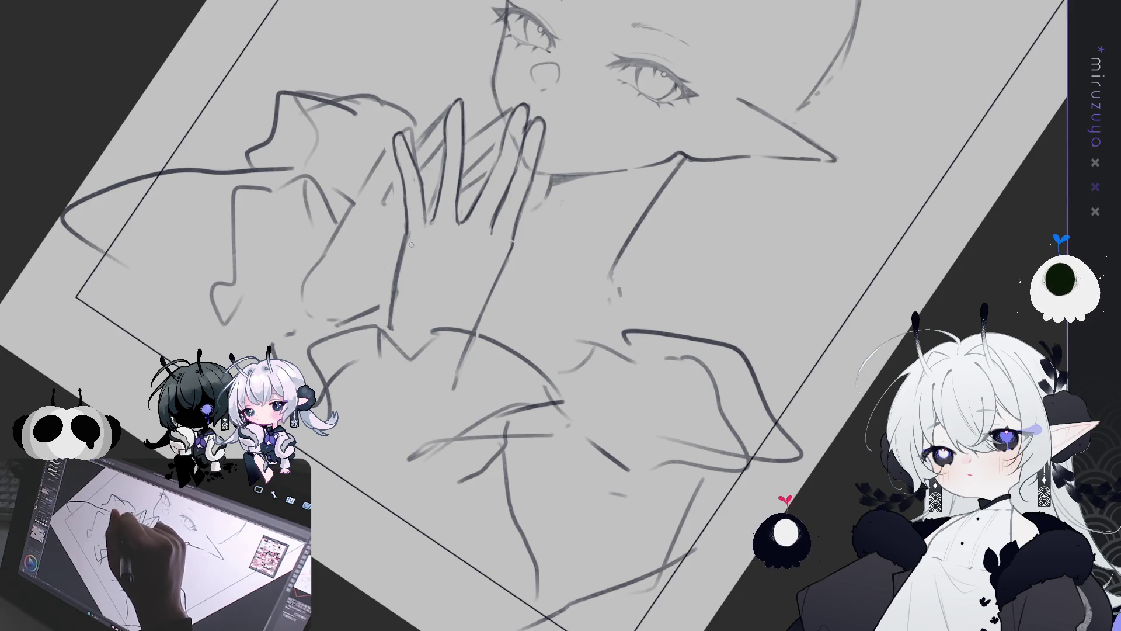
{"action": "left_click_drag", "start_coordinate": [398, 318], "coordinate": [391, 296]}
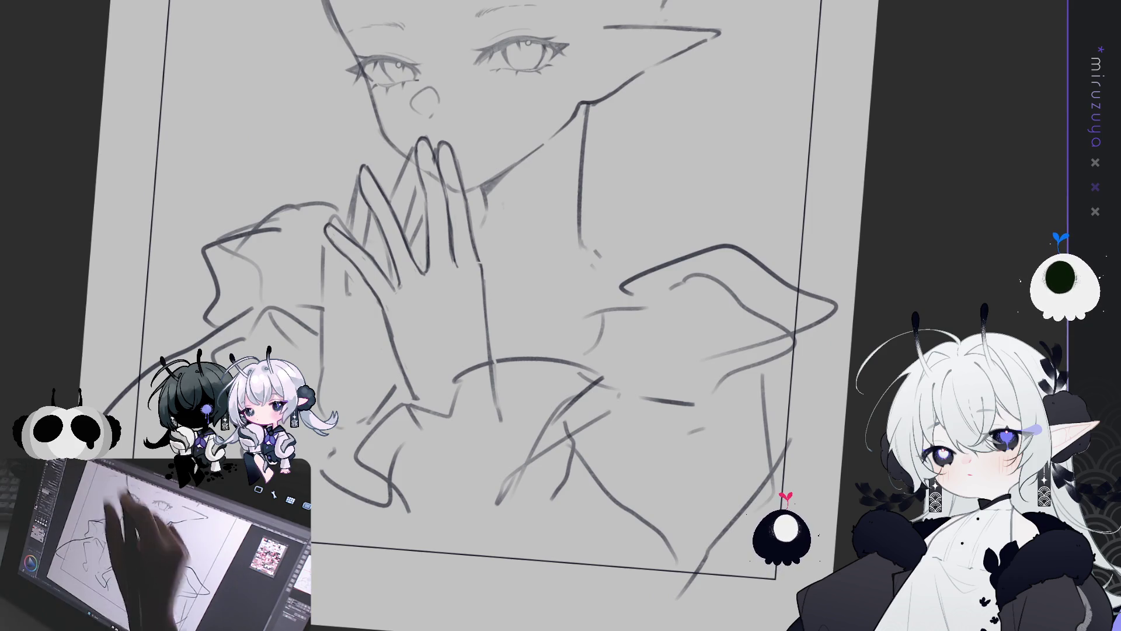
Darken the hand's left edge, draw the finger separations, and reset the view upright.
{"action": "left_click_drag", "start_coordinate": [327, 233], "coordinate": [353, 218]}
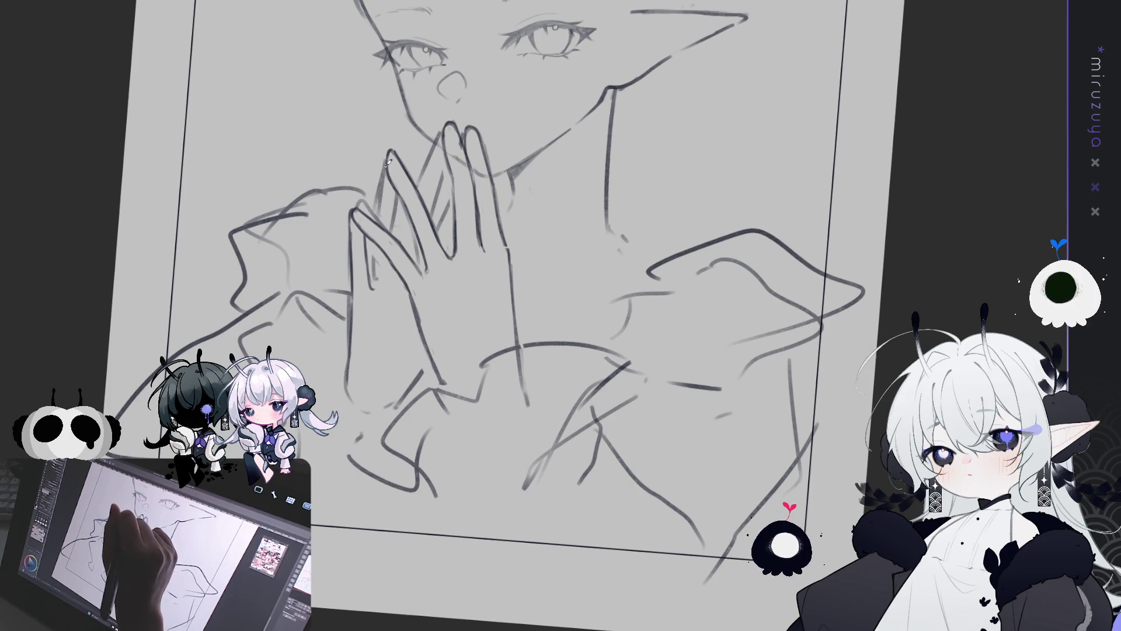
{"action": "left_click_drag", "start_coordinate": [378, 240], "coordinate": [377, 285]}
{"action": "left_click_drag", "start_coordinate": [397, 195], "coordinate": [395, 221]}
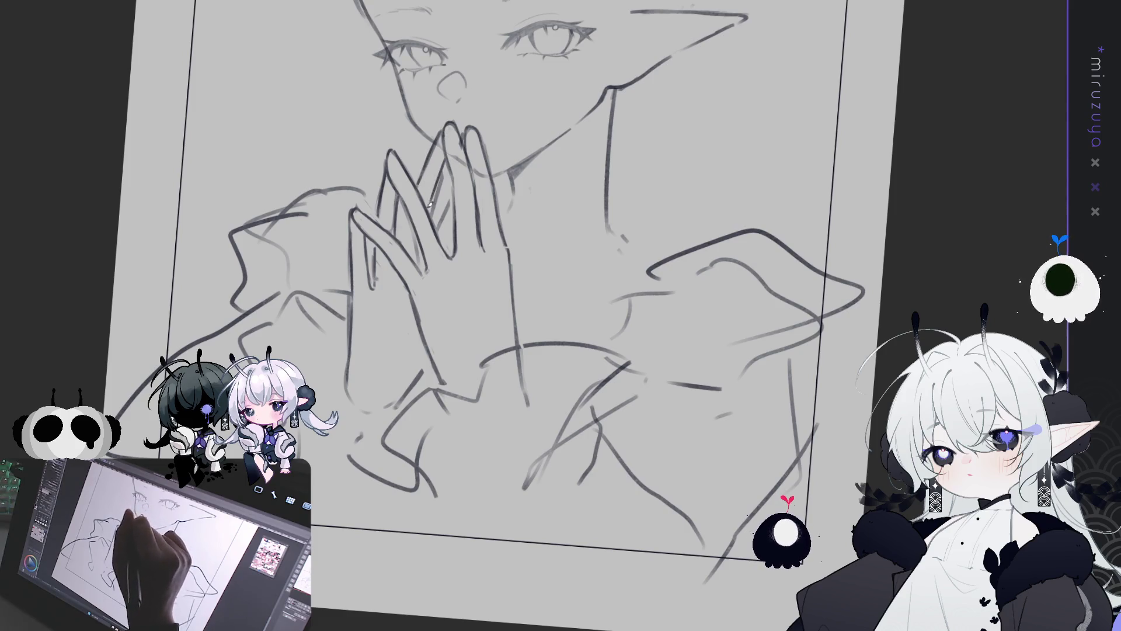
{"action": "mouse_move", "coordinate": [453, 153]}
{"action": "left_mouse_down"}
{"action": "mouse_move", "coordinate": [433, 217]}
{"action": "mouse_move", "coordinate": [401, 235]}
{"action": "mouse_move", "coordinate": [407, 244]}
{"action": "left_mouse_up"}
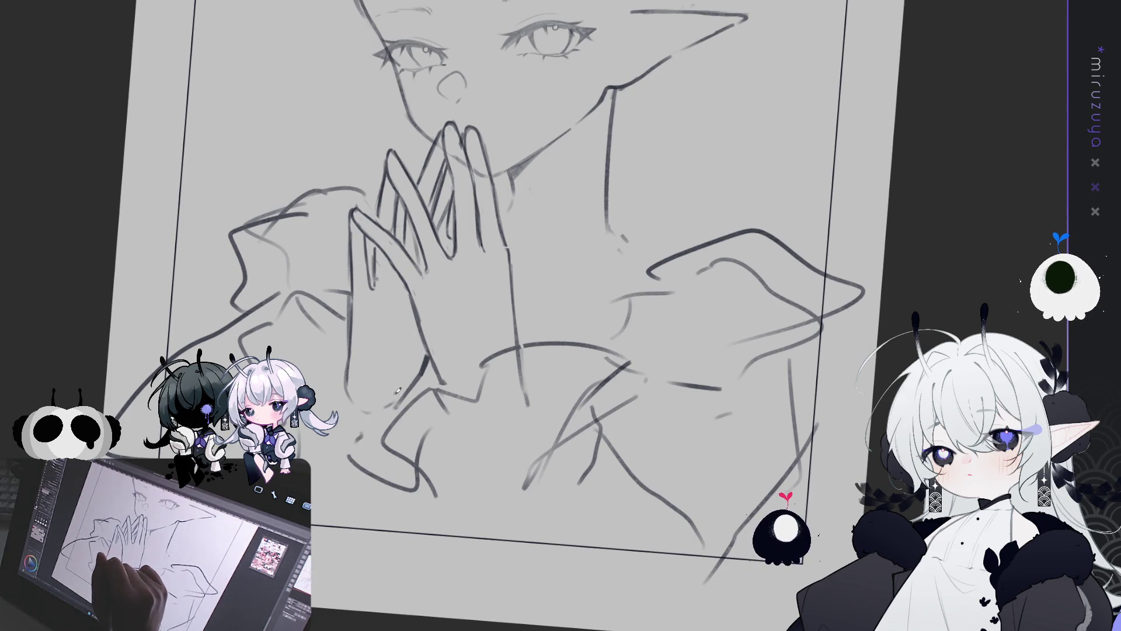
{"action": "key", "text": "ctrl+0"}
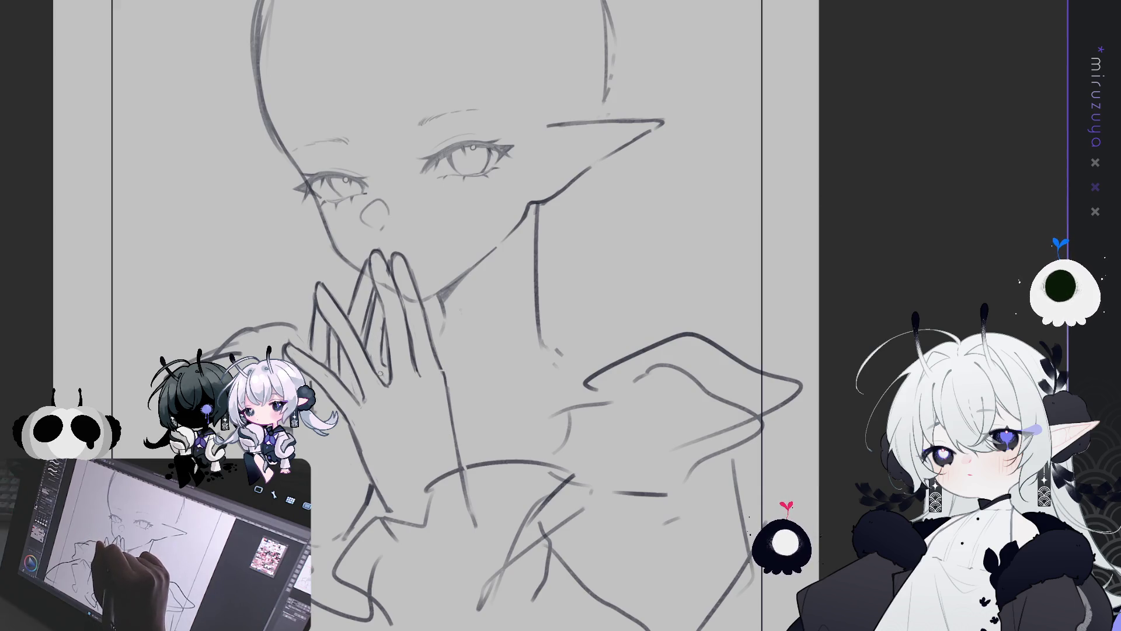
Lighten the stray stroke near the hands and redraw the neck line into the collar.
{"action": "left_click_drag", "start_coordinate": [693, 411], "coordinate": [676, 373]}
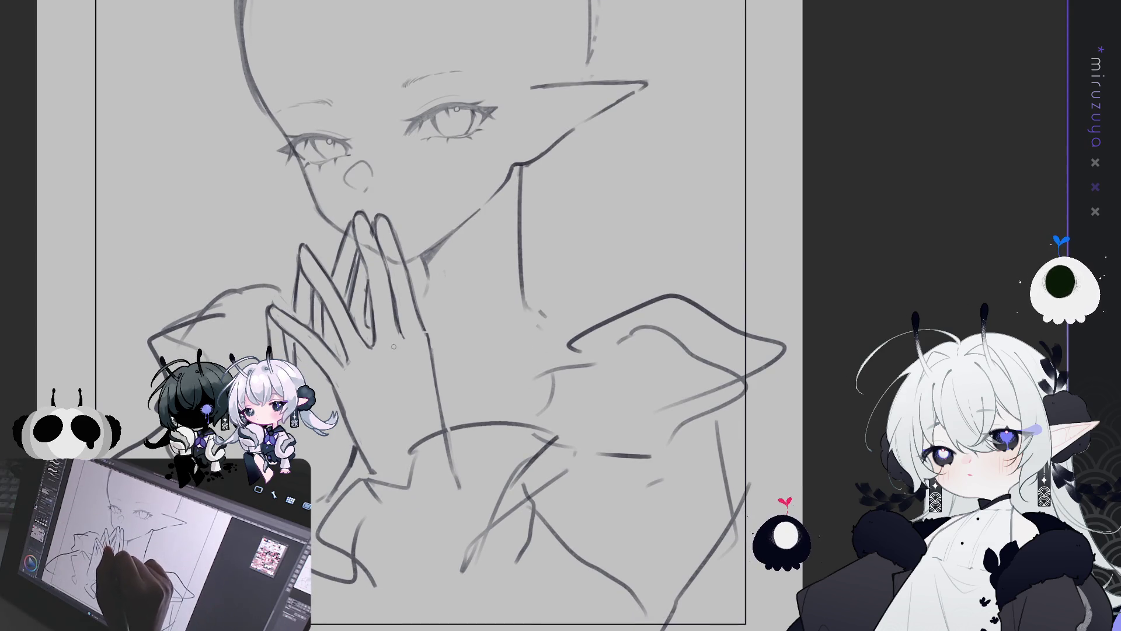
{"action": "left_click_drag", "start_coordinate": [444, 436], "coordinate": [445, 443]}
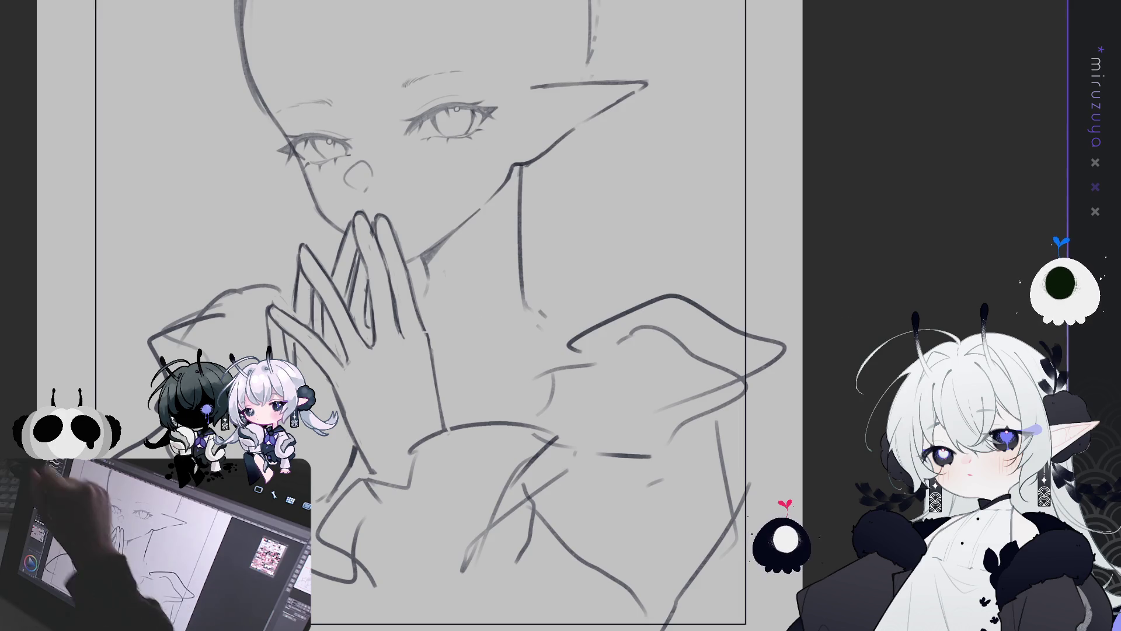
{"action": "left_click_drag", "start_coordinate": [521, 268], "coordinate": [546, 320]}
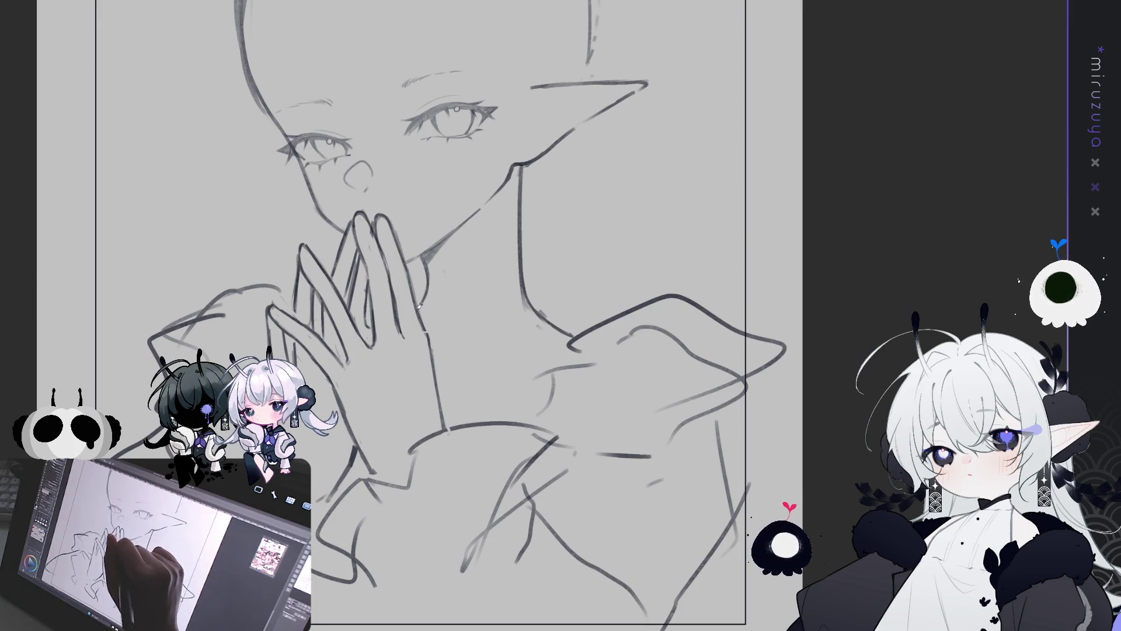
{"action": "left_click_drag", "start_coordinate": [447, 380], "coordinate": [488, 378]}
{"action": "mouse_move", "coordinate": [690, 317]}
{"action": "left_mouse_down"}
{"action": "mouse_move", "coordinate": [625, 409]}
{"action": "mouse_move", "coordinate": [642, 511]}
{"action": "mouse_move", "coordinate": [635, 387]}
{"action": "left_mouse_up"}
{"action": "left_click_drag", "start_coordinate": [470, 316], "coordinate": [493, 359]}
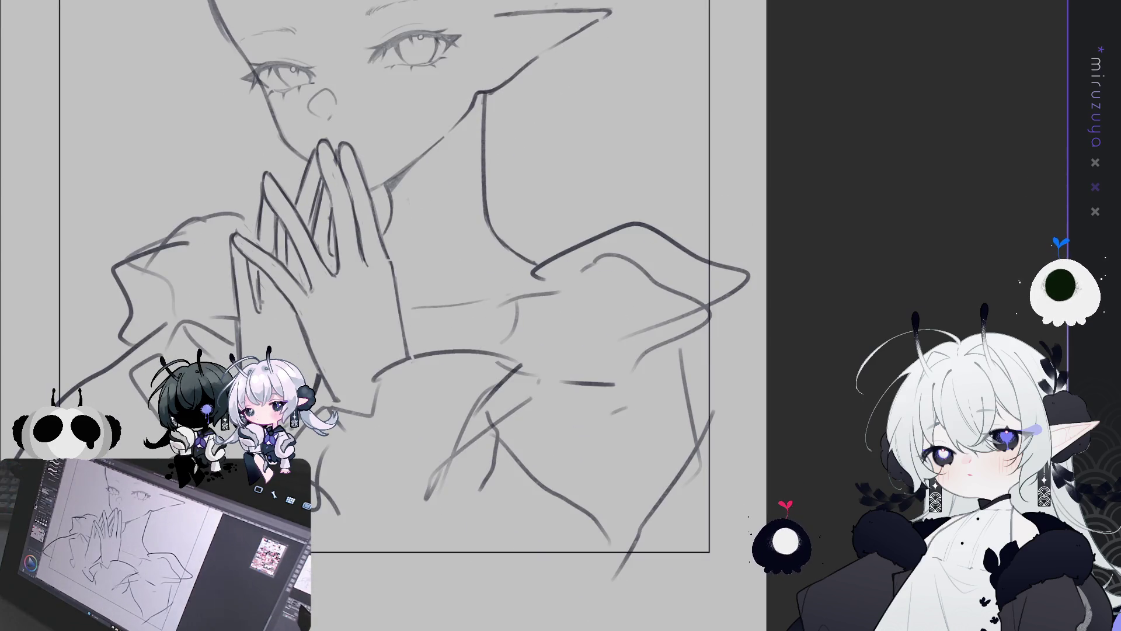
{"action": "key", "text": "ctrl+minus"}
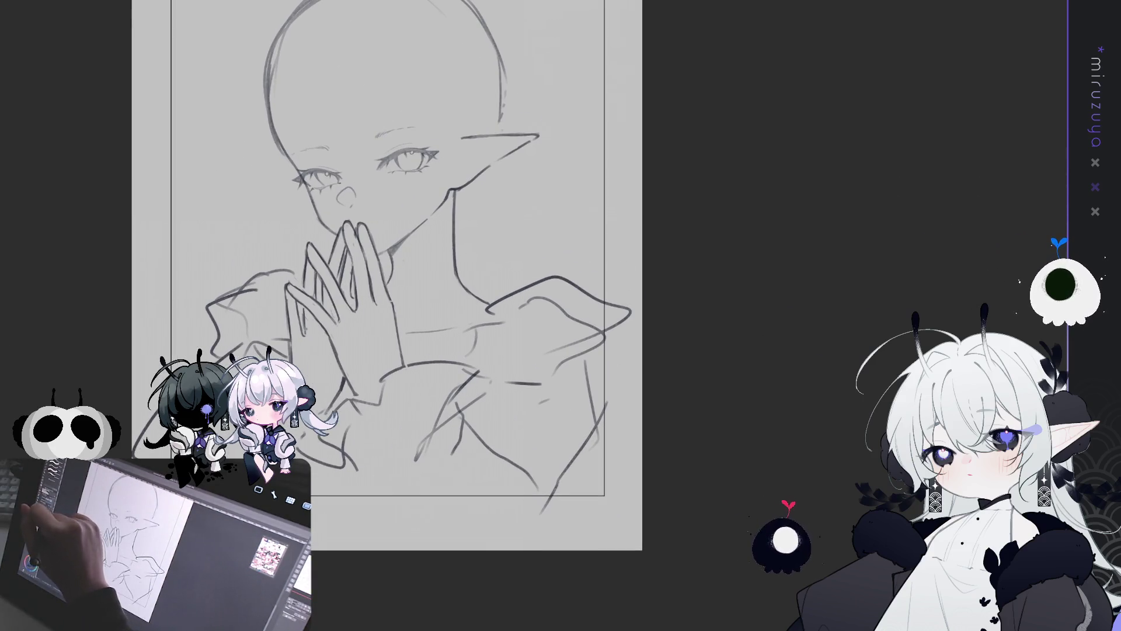
Erase the old right shoulder lines and draw a new shoulder curve and ruffled sleeve.
{"action": "mouse_move", "coordinate": [532, 298]}
{"action": "left_mouse_down"}
{"action": "mouse_move", "coordinate": [601, 263]}
{"action": "mouse_move", "coordinate": [594, 326]}
{"action": "mouse_move", "coordinate": [646, 250]}
{"action": "mouse_move", "coordinate": [557, 223]}
{"action": "left_mouse_up"}
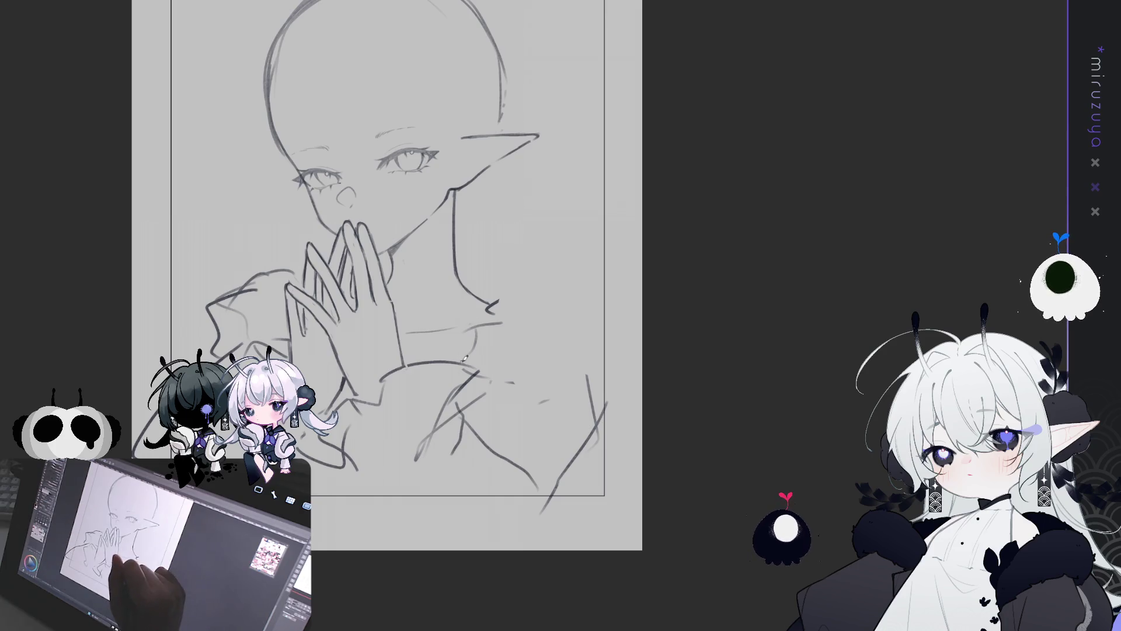
{"action": "mouse_move", "coordinate": [493, 307]}
{"action": "left_mouse_down"}
{"action": "mouse_move", "coordinate": [542, 257]}
{"action": "mouse_move", "coordinate": [600, 321]}
{"action": "left_mouse_up"}
{"action": "mouse_move", "coordinate": [606, 363]}
{"action": "left_mouse_down"}
{"action": "mouse_move", "coordinate": [490, 422]}
{"action": "mouse_move", "coordinate": [608, 418]}
{"action": "left_mouse_up"}
{"action": "key", "text": "e"}
{"action": "mouse_move", "coordinate": [596, 375]}
{"action": "left_mouse_down"}
{"action": "mouse_move", "coordinate": [576, 450]}
{"action": "mouse_move", "coordinate": [688, 368]}
{"action": "left_mouse_up"}
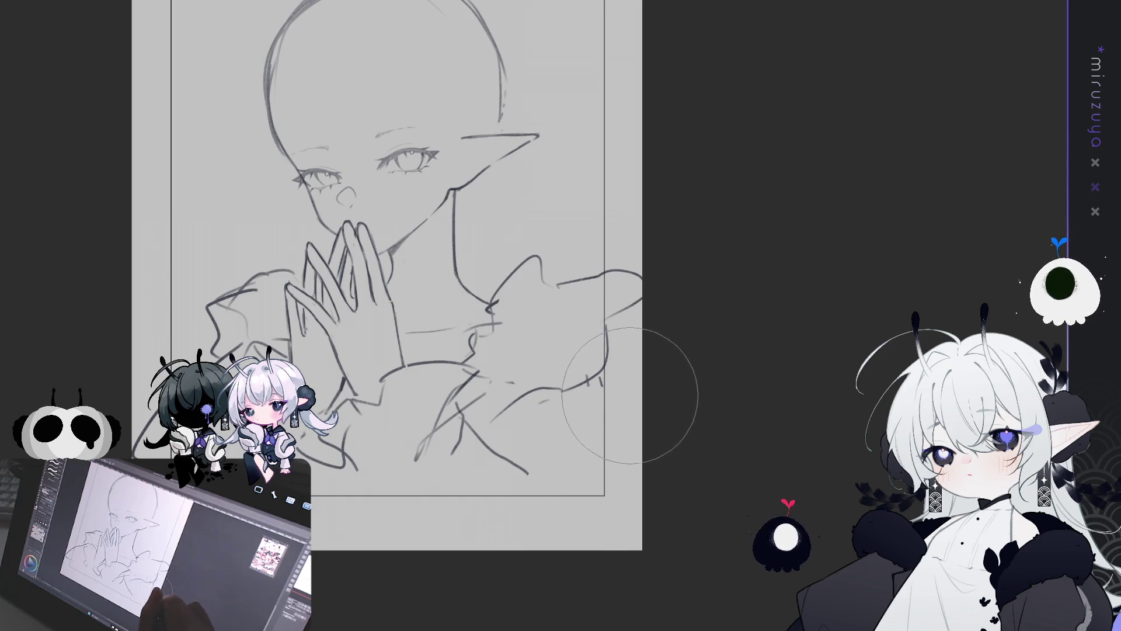
{"action": "key", "text": "p"}
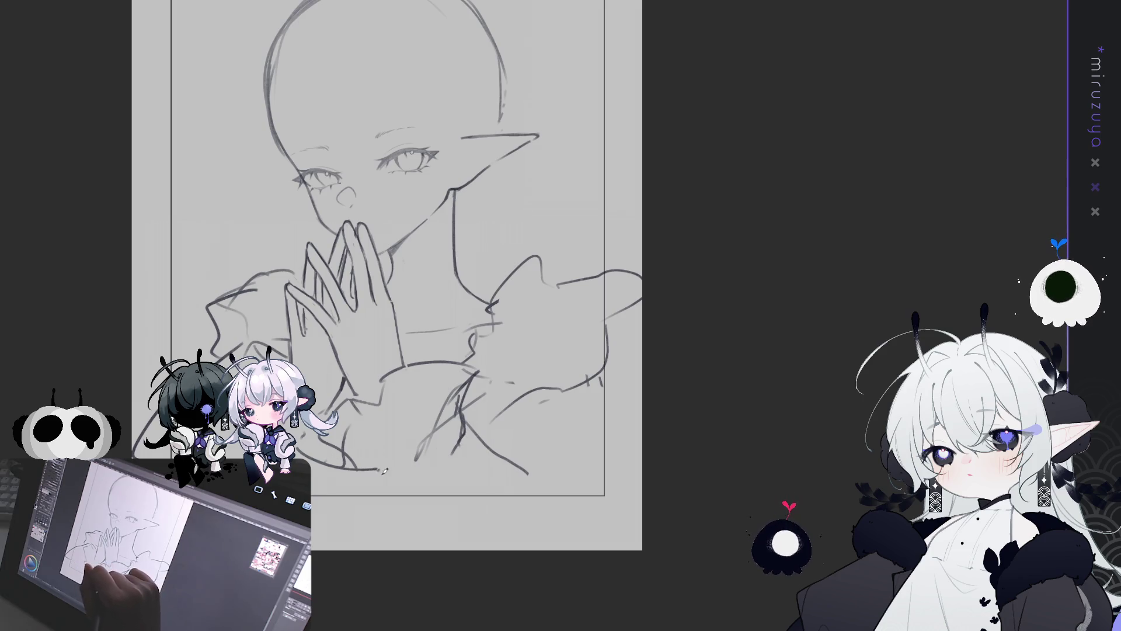
Add and extend sleeve lines below the shoulder, trimming strokes near the hands.
{"action": "left_click_drag", "start_coordinate": [378, 477], "coordinate": [383, 507]}
{"action": "left_click_drag", "start_coordinate": [470, 424], "coordinate": [581, 470]}
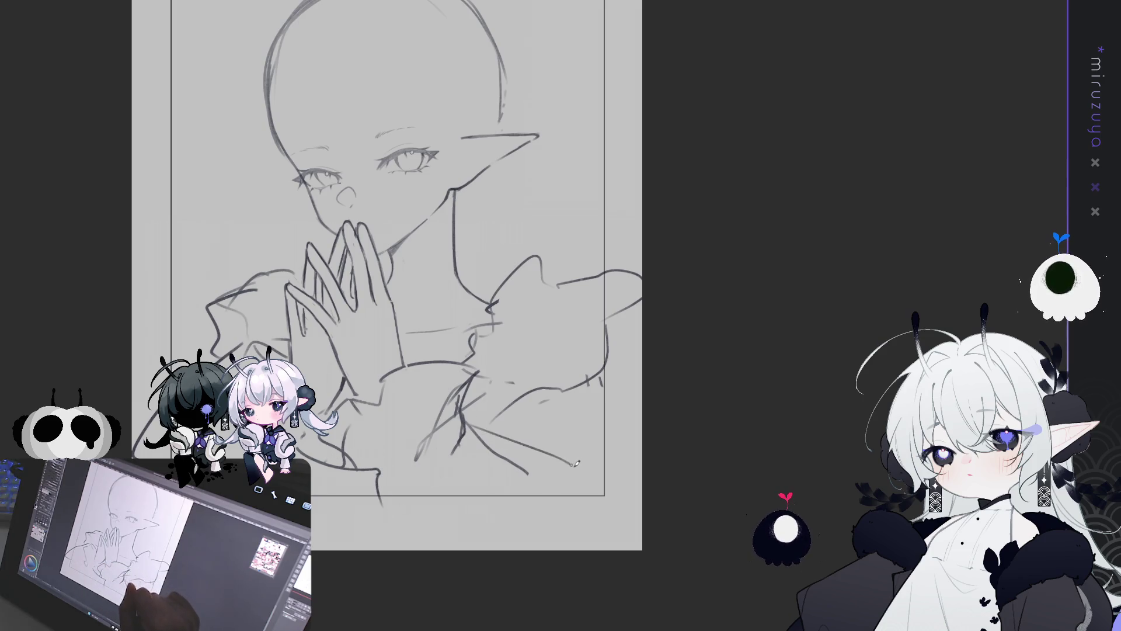
{"action": "key", "text": "e"}
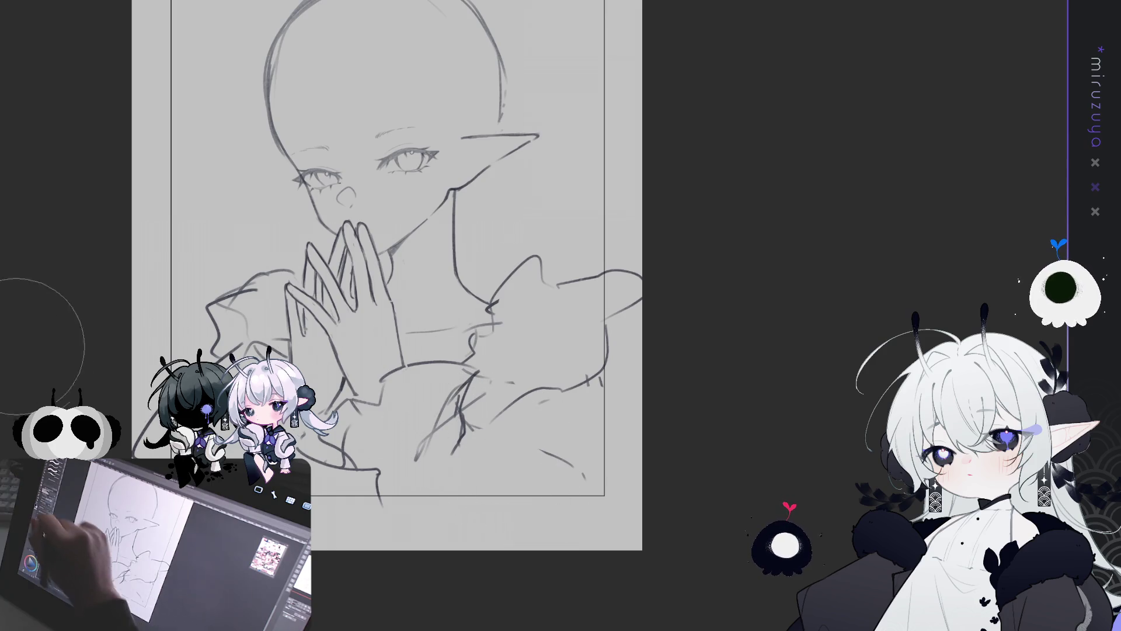
{"action": "left_click_drag", "start_coordinate": [457, 384], "coordinate": [415, 458]}
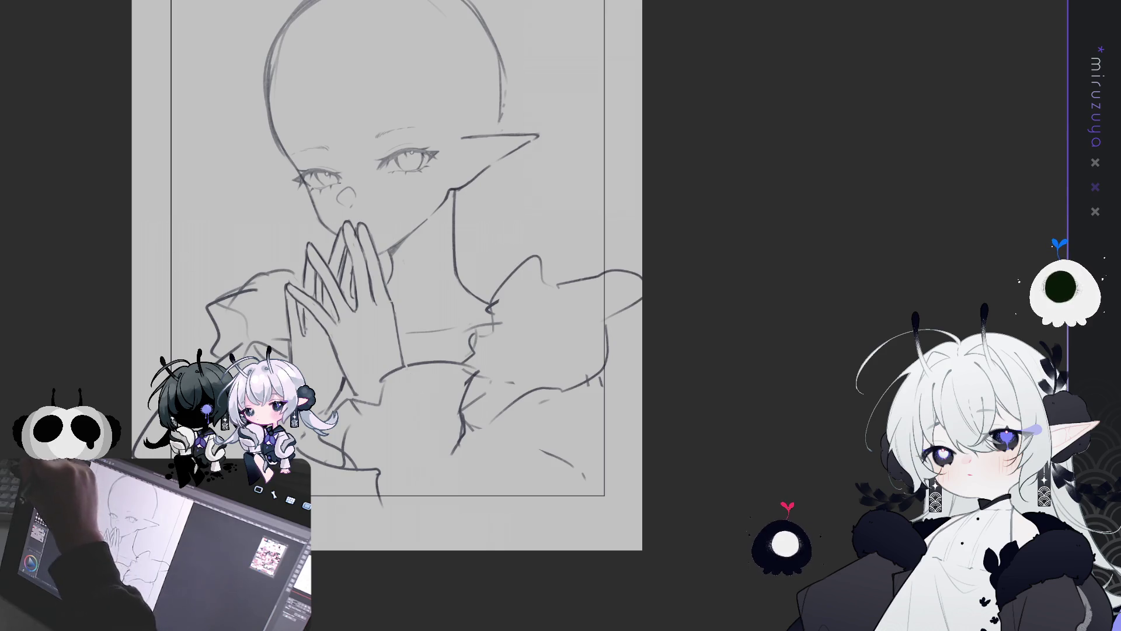
{"action": "left_click_drag", "start_coordinate": [414, 196], "coordinate": [447, 208]}
{"action": "mouse_move", "coordinate": [315, 281]}
{"action": "left_mouse_down"}
{"action": "mouse_move", "coordinate": [261, 299]}
{"action": "mouse_move", "coordinate": [263, 330]}
{"action": "left_mouse_up"}
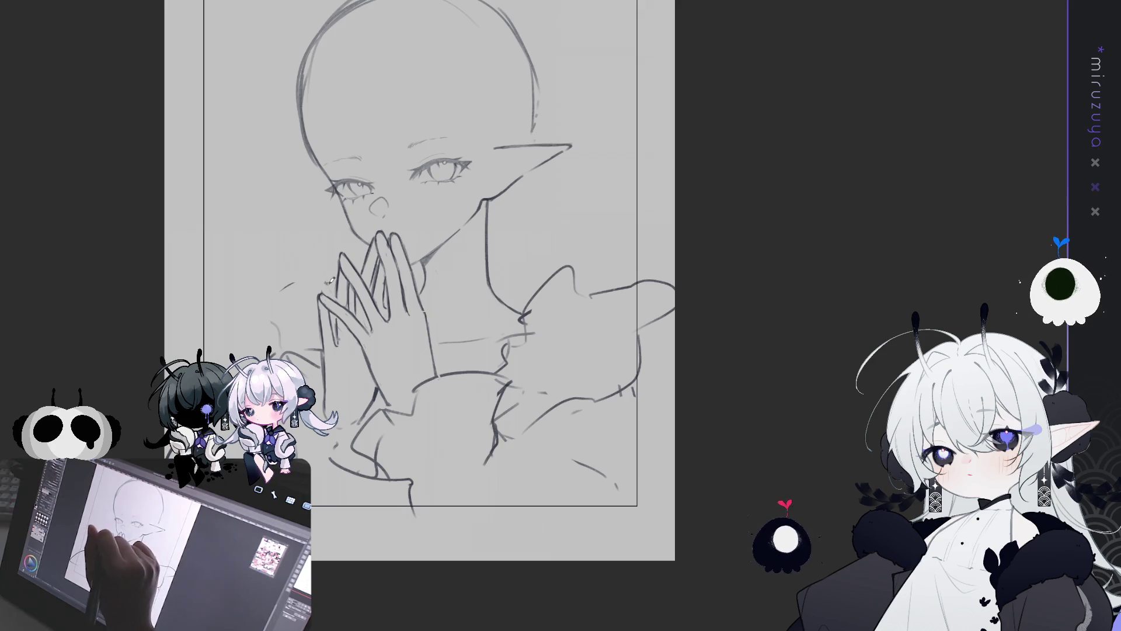
Draw the left sleeve outline curving down from the hands, then review the whole page.
{"action": "mouse_move", "coordinate": [324, 282]}
{"action": "left_mouse_down"}
{"action": "mouse_move", "coordinate": [252, 286]}
{"action": "mouse_move", "coordinate": [268, 319]}
{"action": "left_mouse_up"}
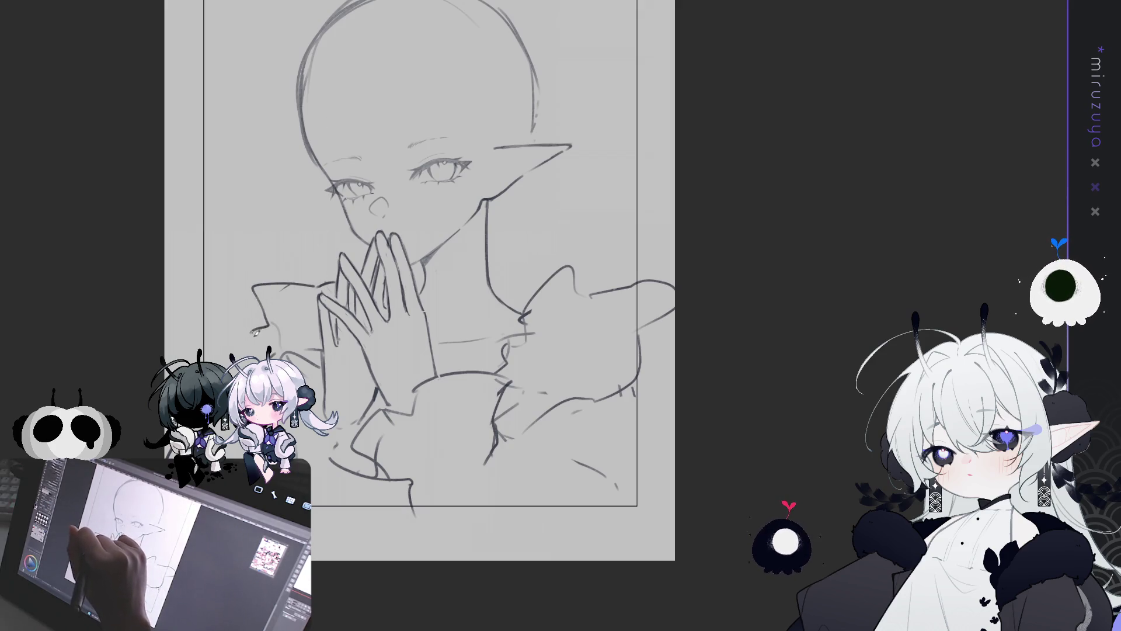
{"action": "mouse_move", "coordinate": [617, 415]}
{"action": "left_mouse_down"}
{"action": "mouse_move", "coordinate": [564, 421]}
{"action": "mouse_move", "coordinate": [624, 436]}
{"action": "left_mouse_up"}
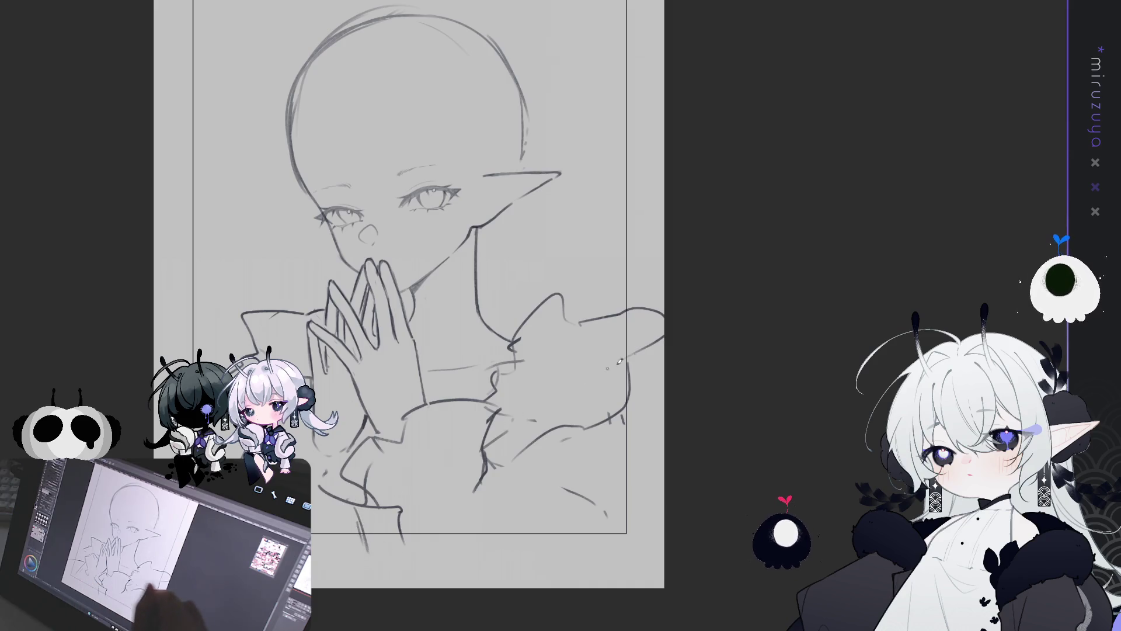
{"action": "left_click_drag", "start_coordinate": [734, 330], "coordinate": [698, 364]}
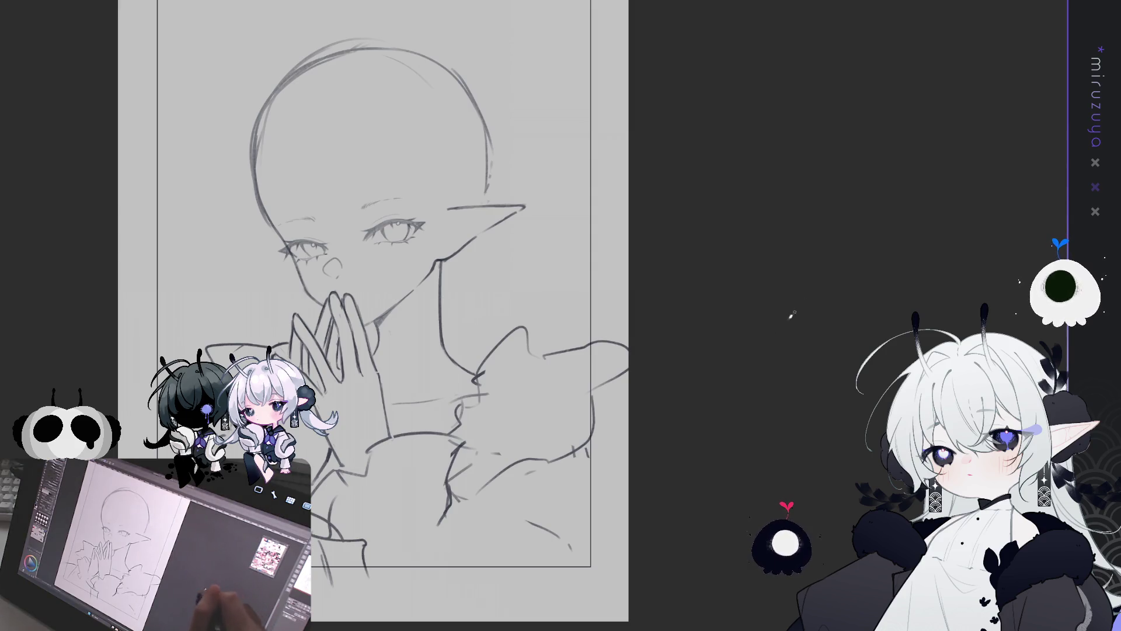
{"action": "key", "text": "ctrl+plus"}
{"action": "key", "text": "ctrl+minus"}
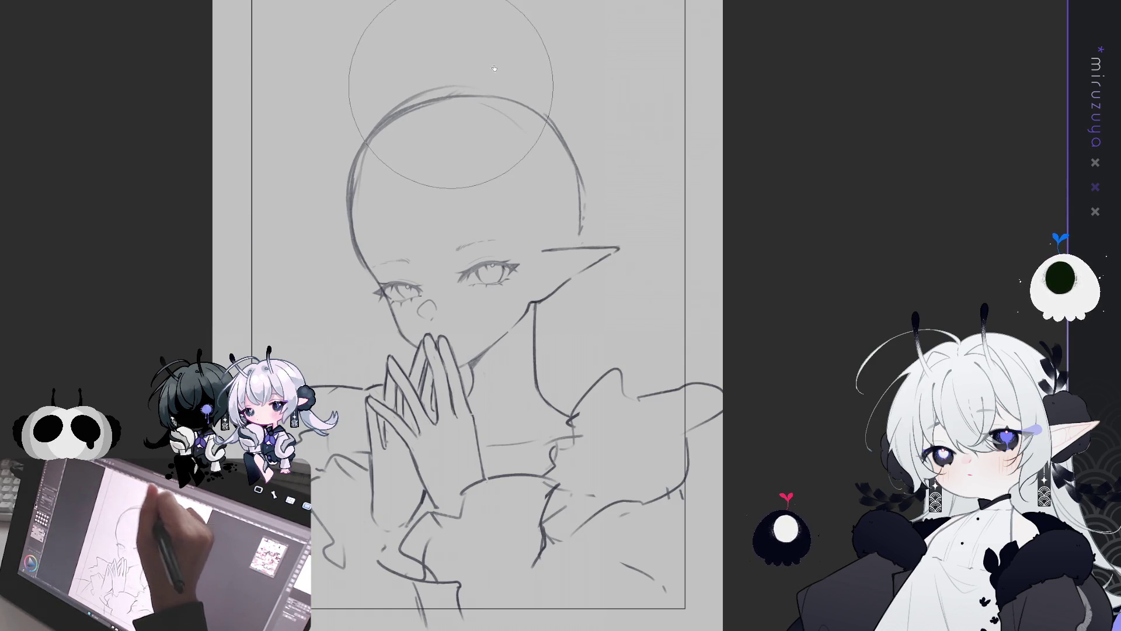
Redraw the hand's left edge and sharpen the top of a fingertip.
{"action": "left_click_drag", "start_coordinate": [833, 247], "coordinate": [826, 217]}
{"action": "left_click_drag", "start_coordinate": [796, 365], "coordinate": [783, 315]}
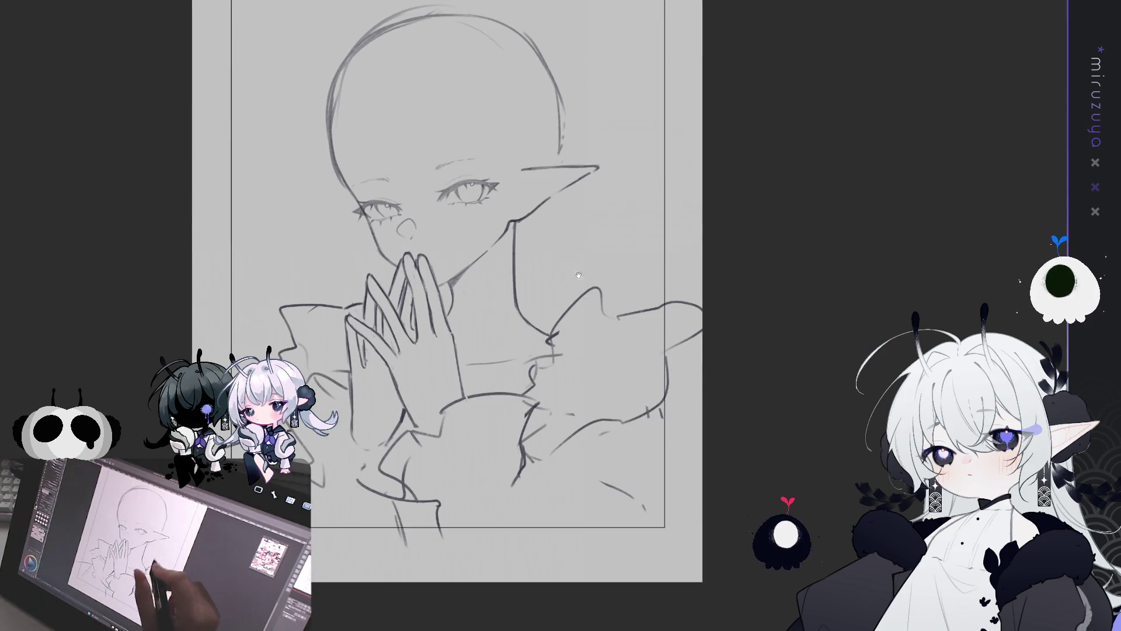
{"action": "left_click_drag", "start_coordinate": [437, 231], "coordinate": [428, 227]}
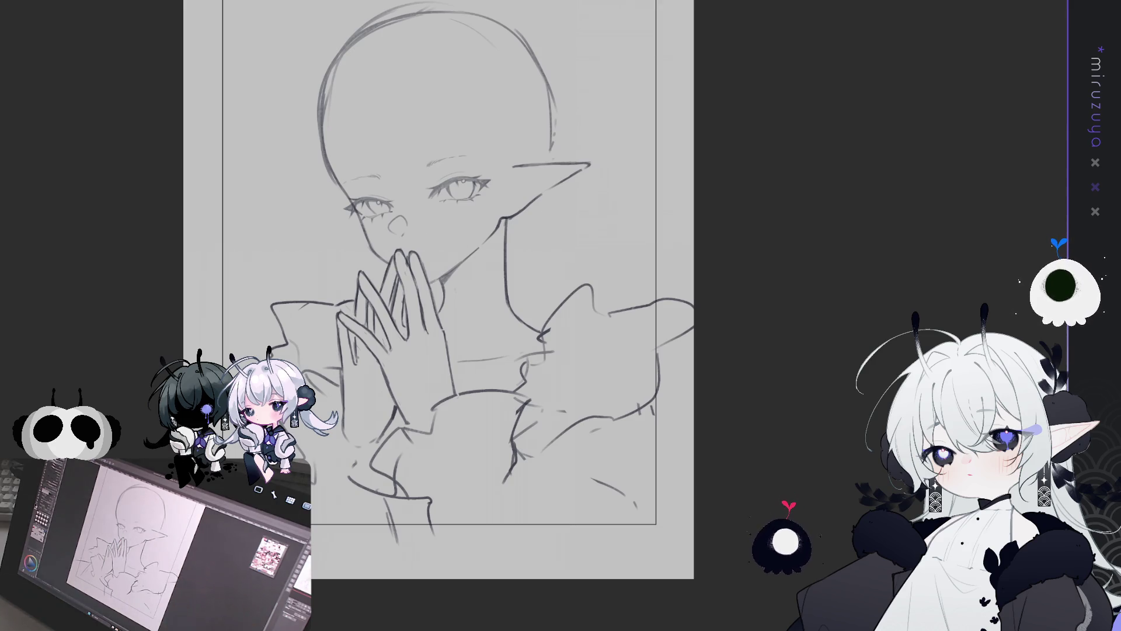
{"action": "scroll", "coordinate": [703, 379], "scroll_direction": "up", "scroll_amount": 3}
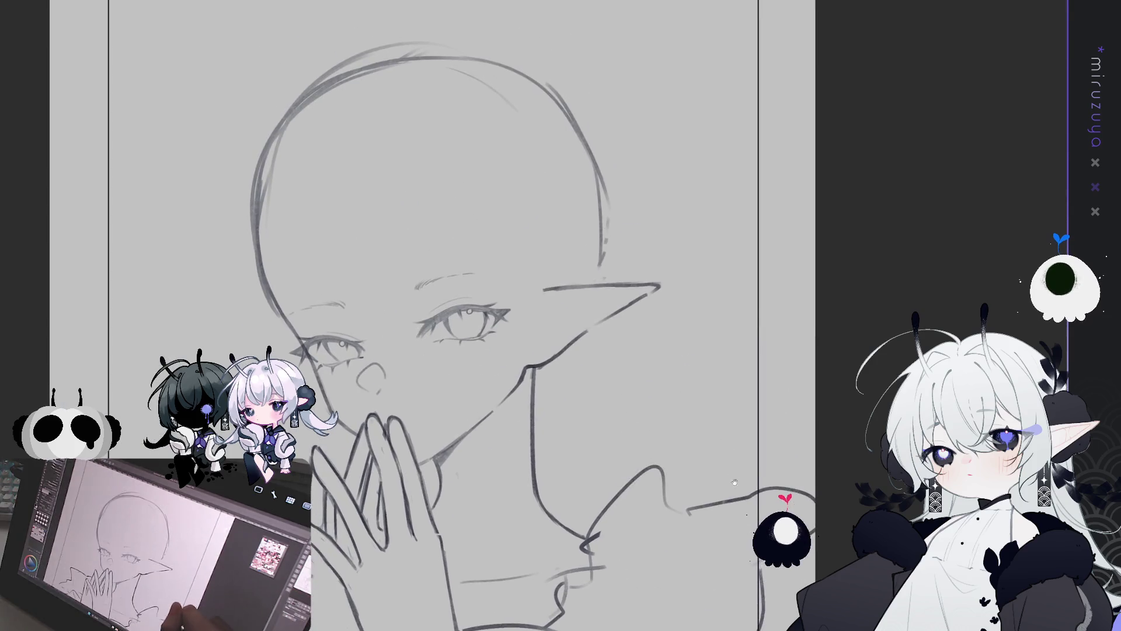
{"action": "scroll", "coordinate": [649, 244], "scroll_direction": "down", "scroll_amount": 2}
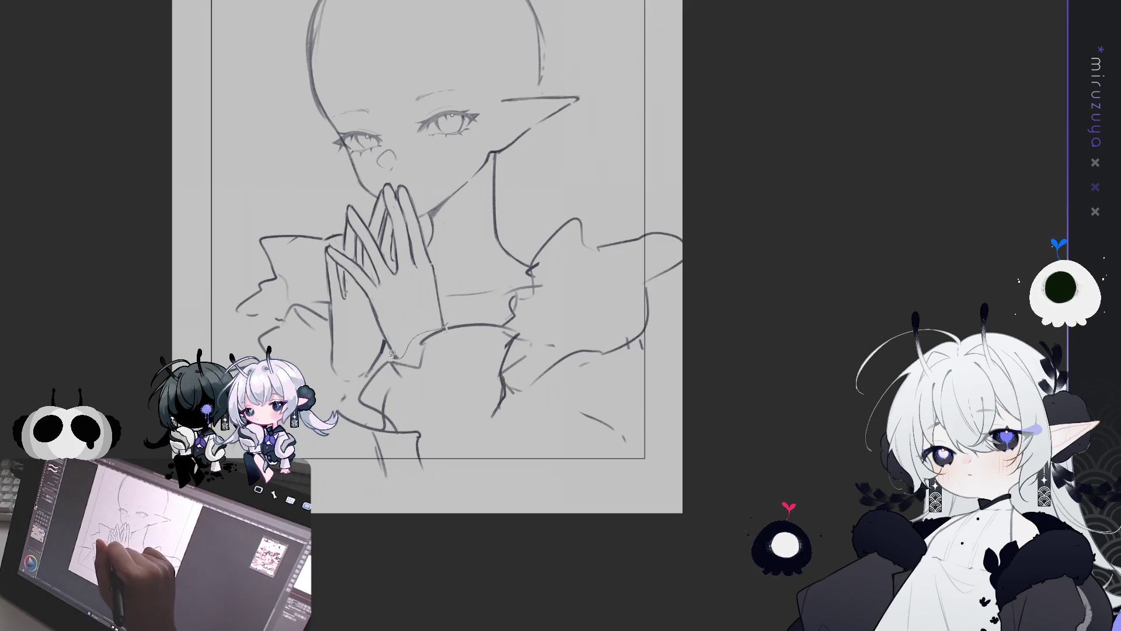
{"action": "left_click_drag", "start_coordinate": [359, 389], "coordinate": [329, 318]}
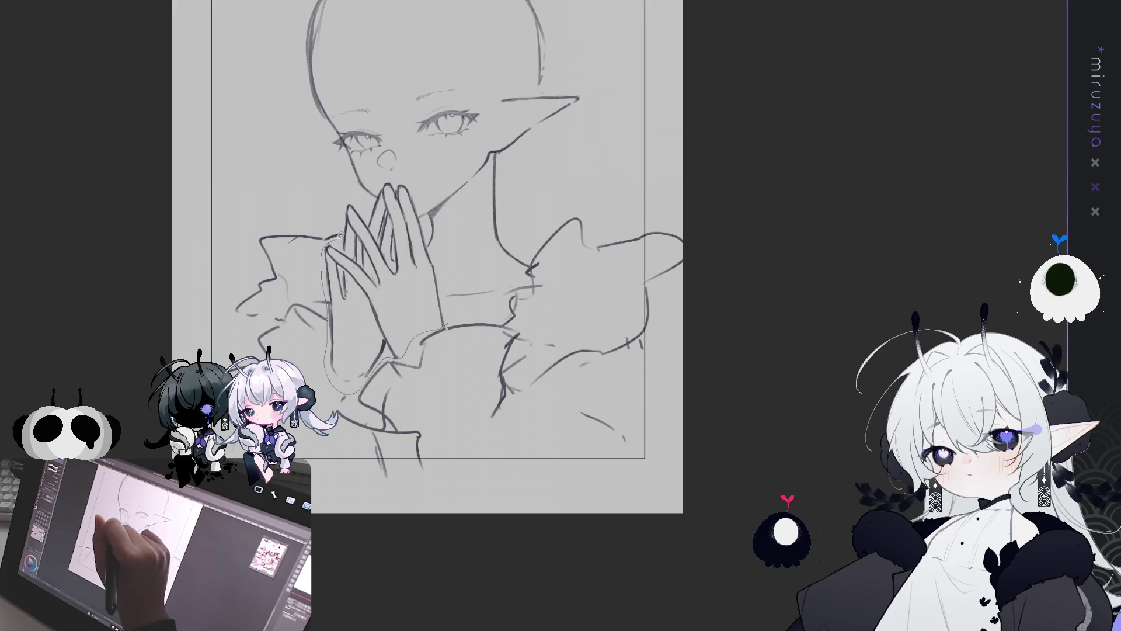
{"action": "left_click_drag", "start_coordinate": [346, 202], "coordinate": [371, 203]}
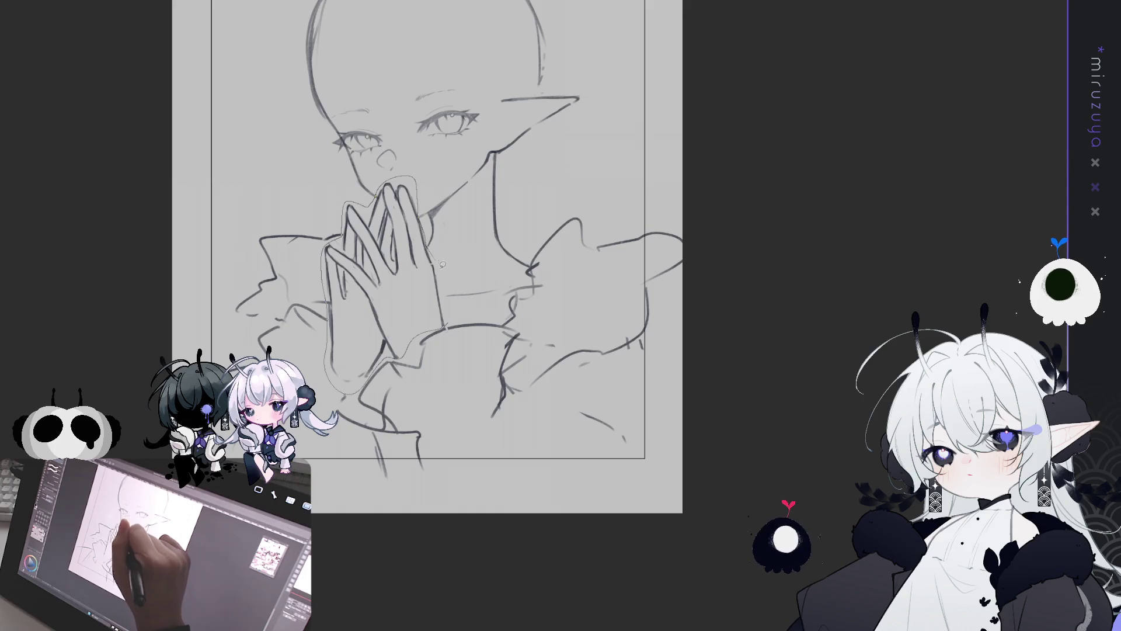
Scale the lassoed hands slightly smaller, compare before and after, and deselect.
{"action": "key", "text": "ctrl+t"}
{"action": "left_click_drag", "start_coordinate": [448, 393], "coordinate": [444, 380]}
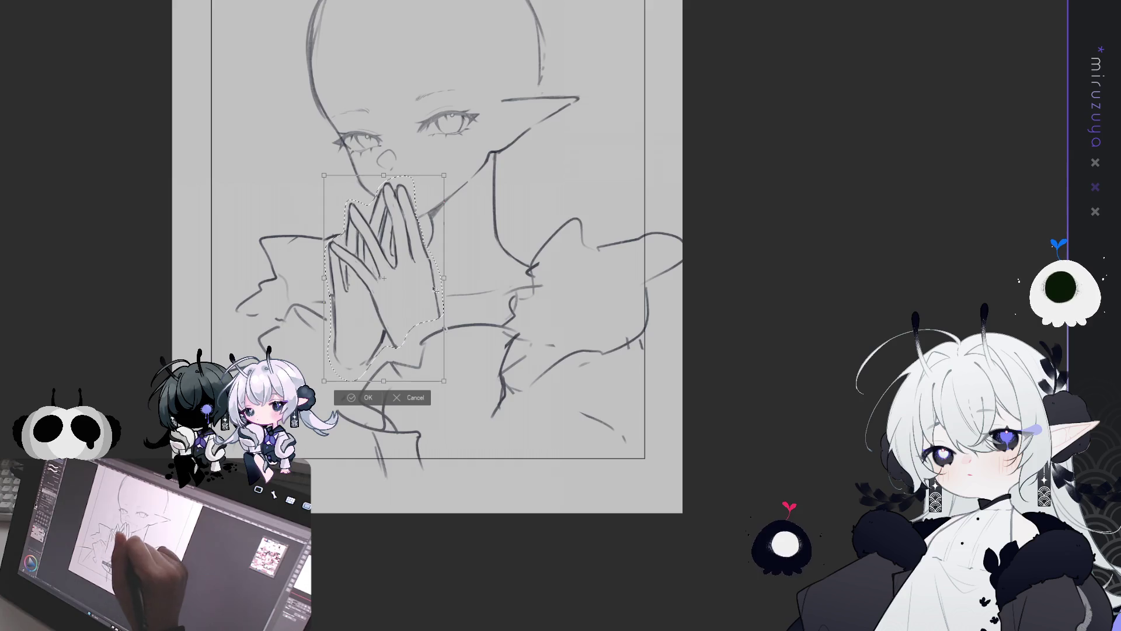
{"action": "left_click", "coordinate": [365, 398]}
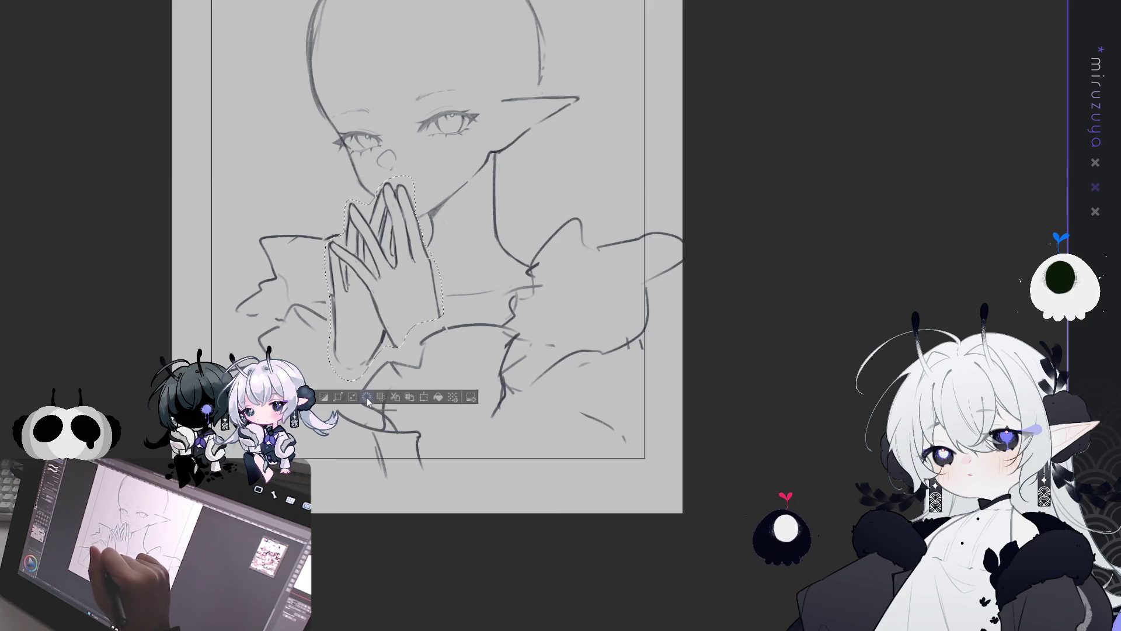
{"action": "key", "text": "ctrl+z"}
{"action": "key", "text": "ctrl+y"}
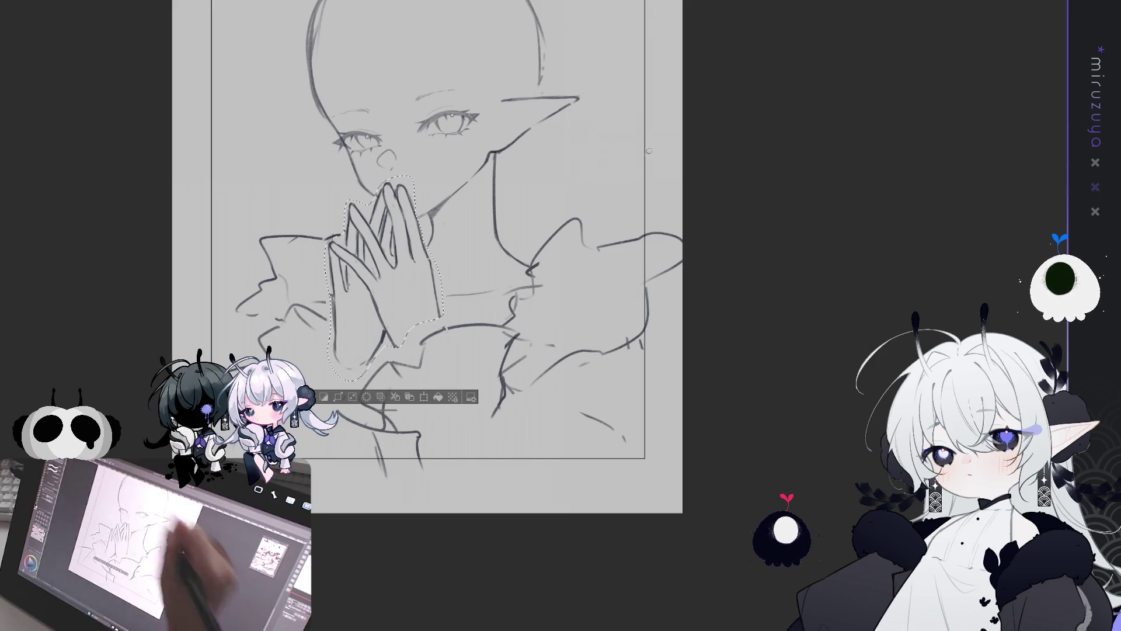
{"action": "key", "text": "ctrl+d"}
Pencil new cuff lines on the sleeve below the hands and nudge them upward.
{"action": "mouse_move", "coordinate": [508, 416]}
{"action": "left_mouse_down"}
{"action": "mouse_move", "coordinate": [521, 325]}
{"action": "mouse_move", "coordinate": [415, 337]}
{"action": "left_mouse_up"}
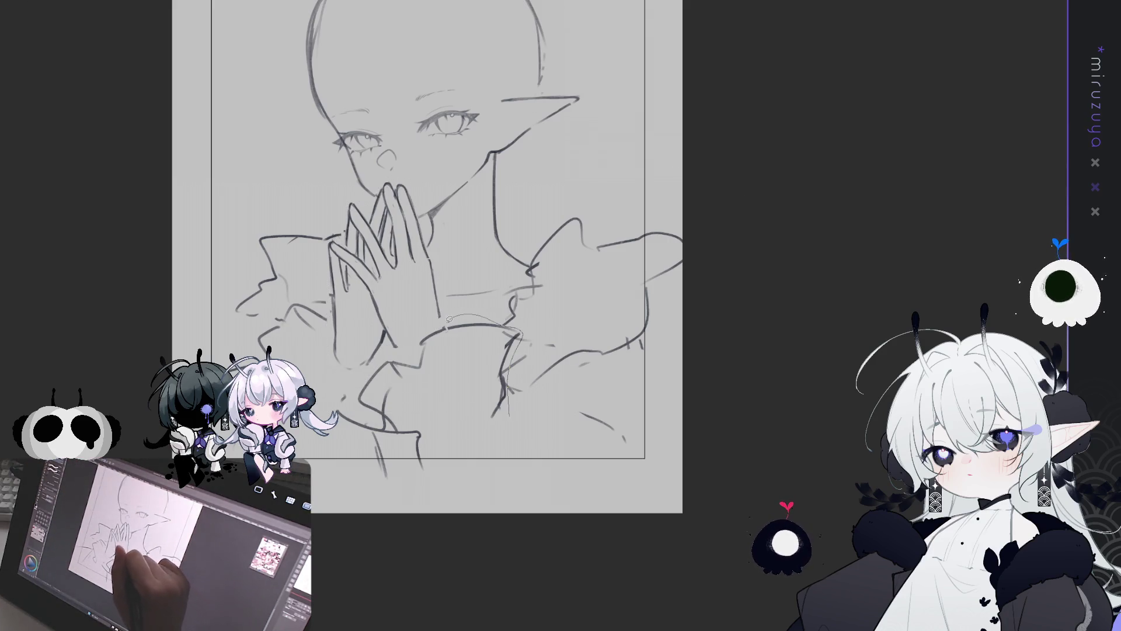
{"action": "mouse_move", "coordinate": [371, 367]}
{"action": "left_mouse_down"}
{"action": "mouse_move", "coordinate": [338, 403]}
{"action": "mouse_move", "coordinate": [447, 504]}
{"action": "mouse_move", "coordinate": [473, 496]}
{"action": "left_mouse_up"}
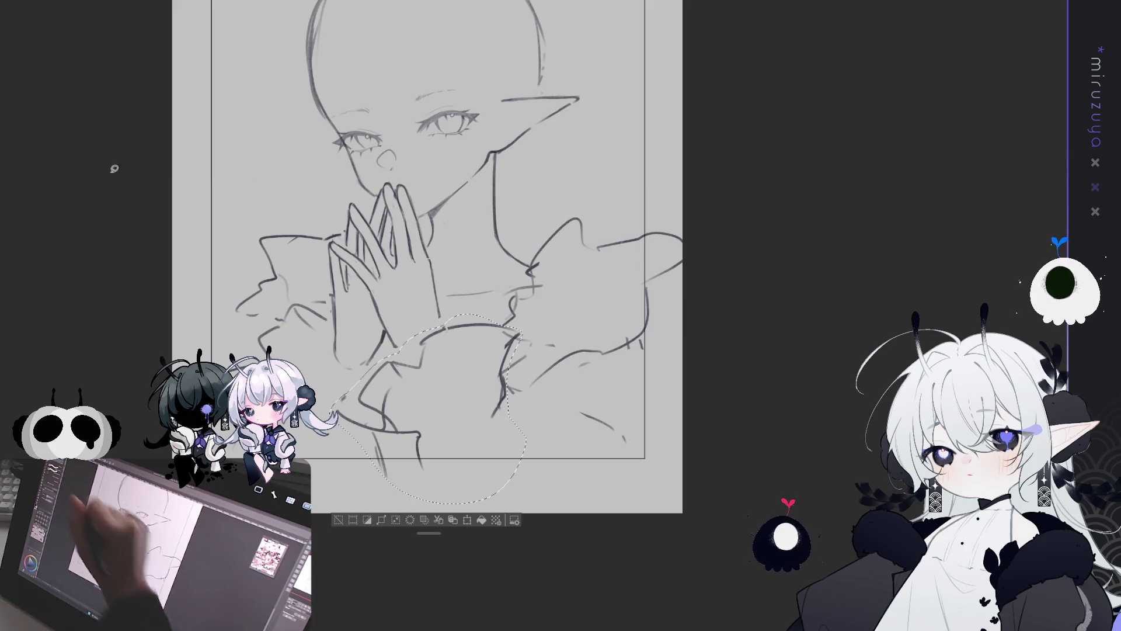
{"action": "mouse_move", "coordinate": [484, 358]}
{"action": "left_mouse_down"}
{"action": "mouse_move", "coordinate": [431, 404]}
{"action": "mouse_move", "coordinate": [404, 486]}
{"action": "left_mouse_up"}
{"action": "key", "text": "ctrl+d"}
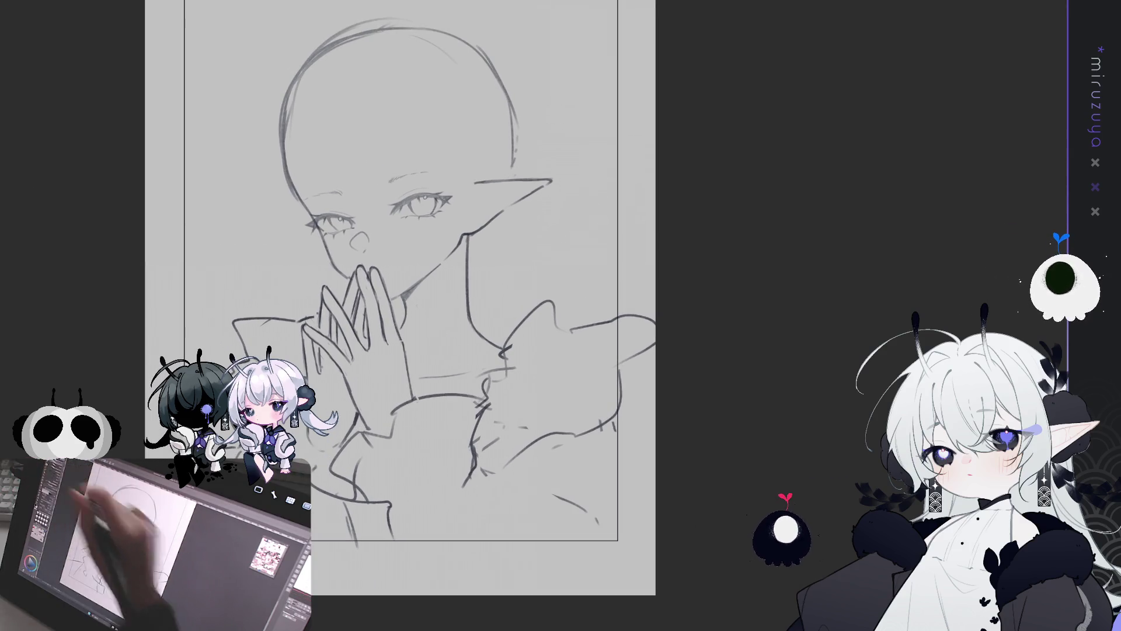
{"action": "left_click_drag", "start_coordinate": [403, 486], "coordinate": [421, 559]}
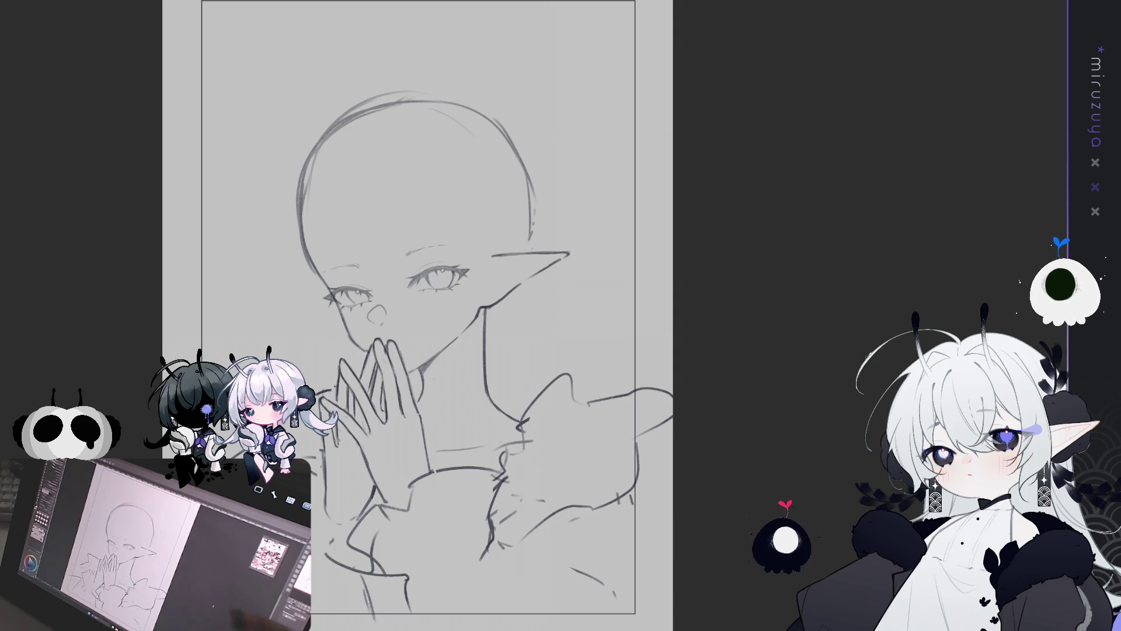
{"action": "scroll", "coordinate": [534, 312], "scroll_direction": "up", "scroll_amount": 2}
Draw a vertical centre line down the enlarged face.
{"action": "left_click_drag", "start_coordinate": [408, 315], "coordinate": [484, 295]}
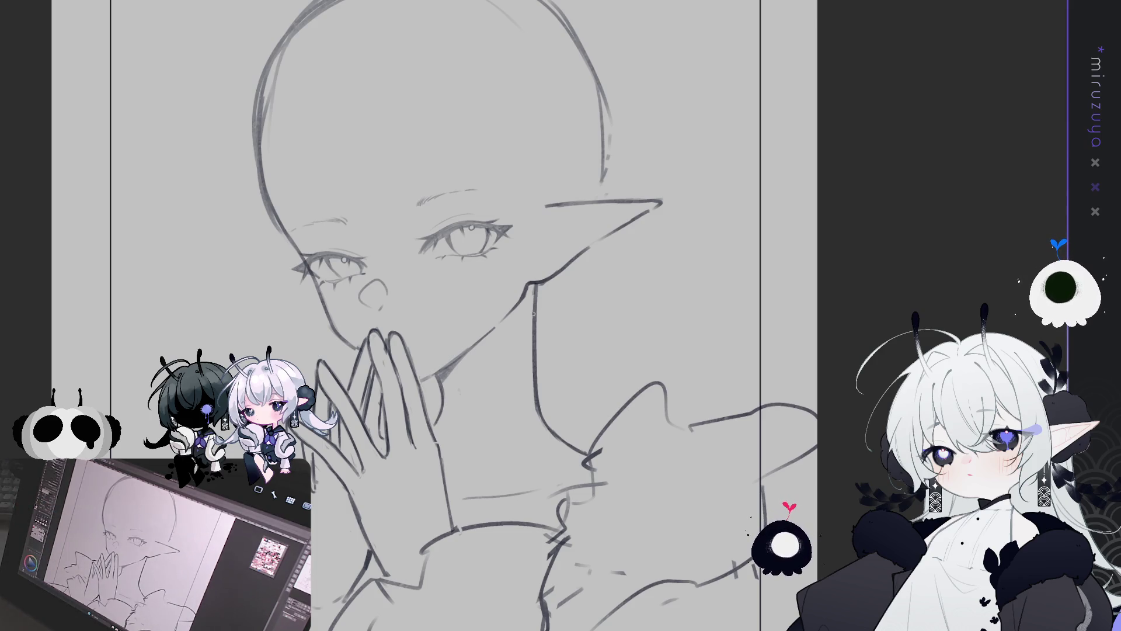
{"action": "left_click_drag", "start_coordinate": [377, 97], "coordinate": [376, 237]}
{"action": "key", "text": "ctrl+z"}
{"action": "mouse_move", "coordinate": [357, 112]}
{"action": "left_mouse_down"}
{"action": "mouse_move", "coordinate": [354, 181]}
{"action": "mouse_move", "coordinate": [381, 257]}
{"action": "left_mouse_up"}
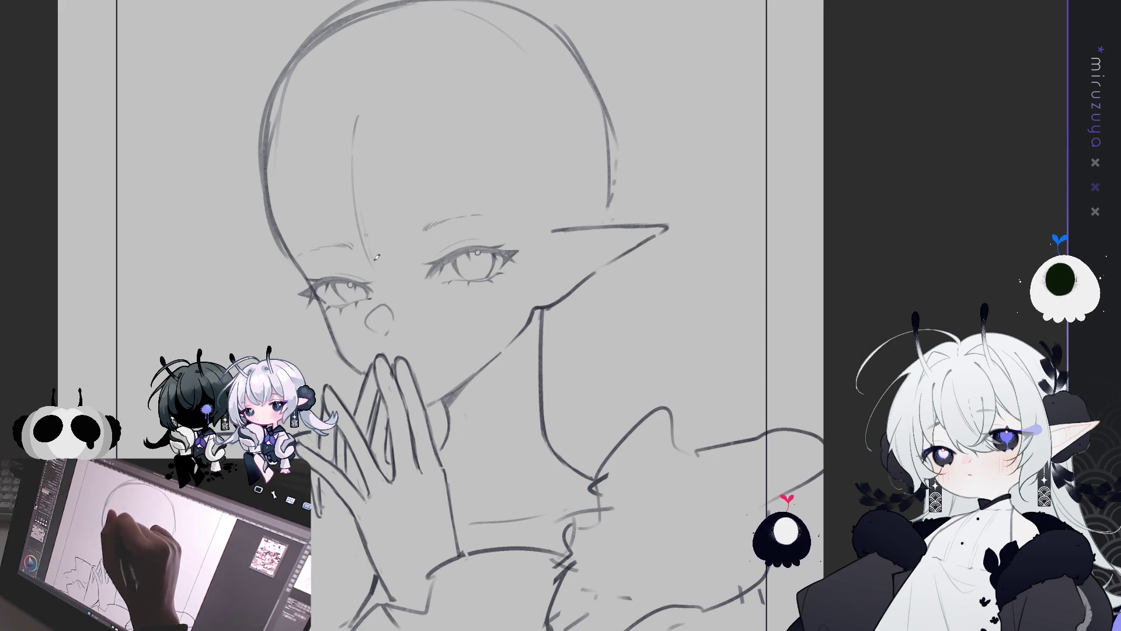
Draw blunt bang strands down the forehead, darkening and lengthening them.
{"action": "left_click_drag", "start_coordinate": [395, 186], "coordinate": [409, 237]}
{"action": "left_click_drag", "start_coordinate": [413, 124], "coordinate": [437, 246]}
{"action": "left_click_drag", "start_coordinate": [424, 203], "coordinate": [435, 256]}
{"action": "mouse_move", "coordinate": [442, 104]}
{"action": "left_mouse_down"}
{"action": "mouse_move", "coordinate": [465, 217]}
{"action": "mouse_move", "coordinate": [444, 251]}
{"action": "left_mouse_up"}
{"action": "left_click_drag", "start_coordinate": [457, 139], "coordinate": [464, 239]}
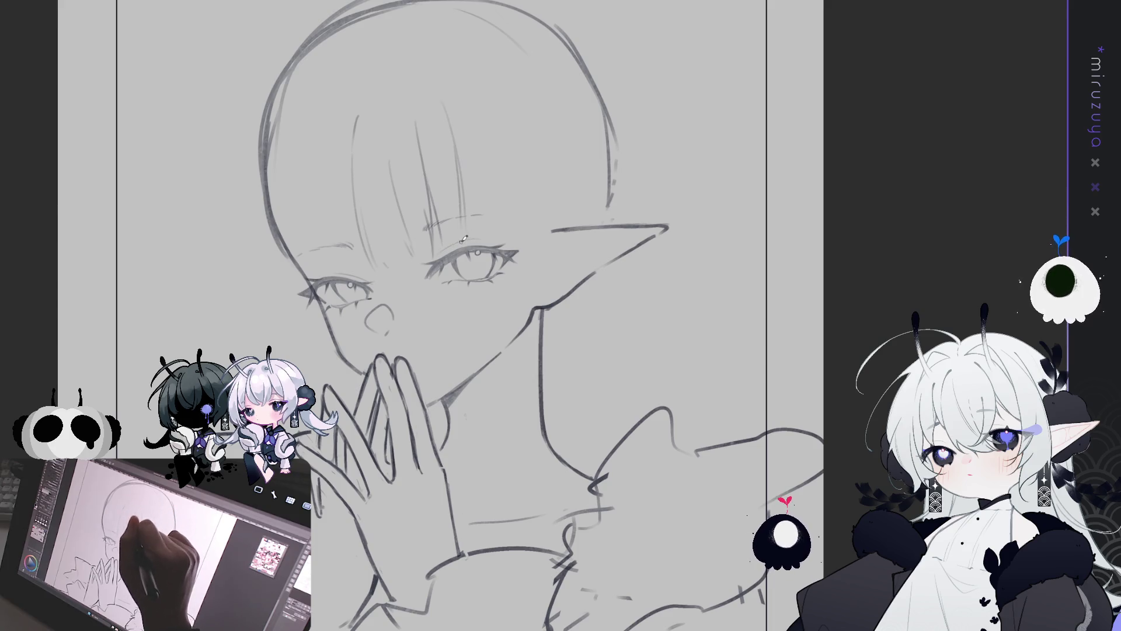
{"action": "left_click_drag", "start_coordinate": [461, 191], "coordinate": [465, 223]}
{"action": "left_click_drag", "start_coordinate": [457, 161], "coordinate": [466, 224]}
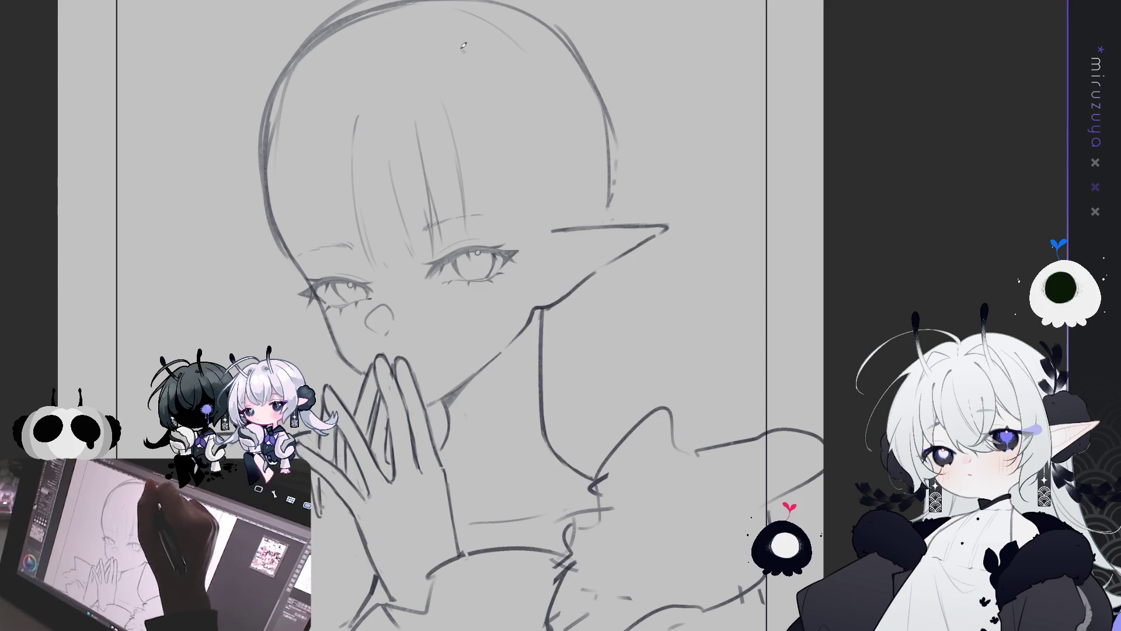
Draw the hairline arc over the head, discarding a long side strand.
{"action": "left_click_drag", "start_coordinate": [532, 211], "coordinate": [553, 214]}
{"action": "mouse_move", "coordinate": [428, 74]}
{"action": "left_mouse_down"}
{"action": "mouse_move", "coordinate": [506, 107]}
{"action": "mouse_move", "coordinate": [490, 103]}
{"action": "left_mouse_up"}
{"action": "mouse_move", "coordinate": [449, 47]}
{"action": "left_mouse_down"}
{"action": "mouse_move", "coordinate": [484, 117]}
{"action": "mouse_move", "coordinate": [500, 325]}
{"action": "mouse_move", "coordinate": [488, 358]}
{"action": "left_mouse_up"}
{"action": "key", "text": "ctrl+z"}
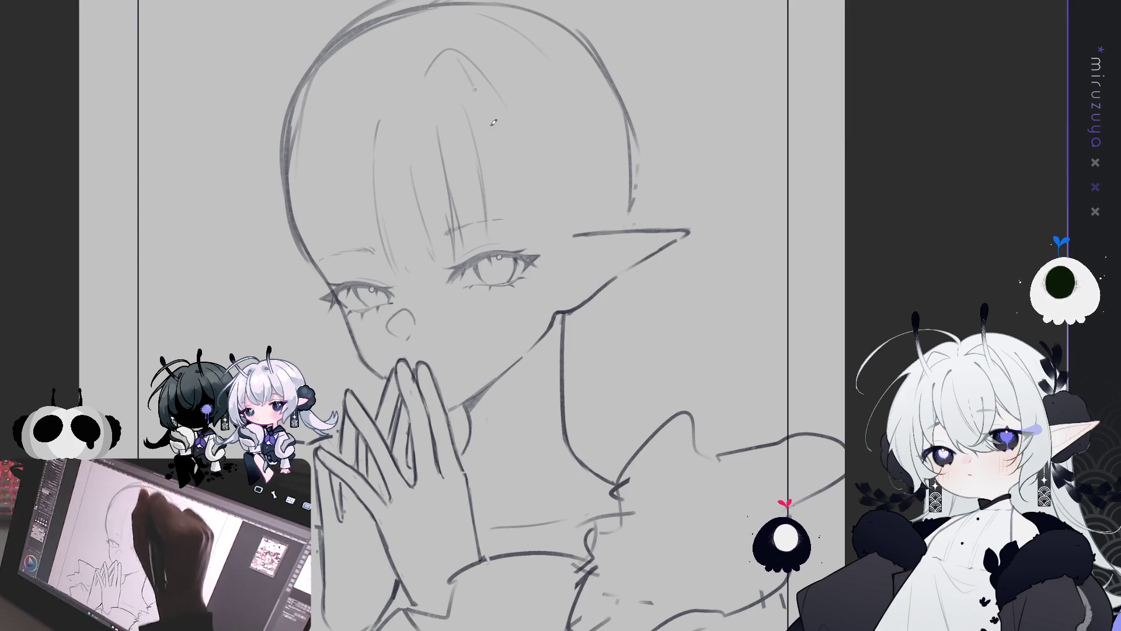
Draw the long side-hair strand on the mirrored canvas, retrying it until it fits.
{"action": "left_click_drag", "start_coordinate": [473, 86], "coordinate": [501, 350]}
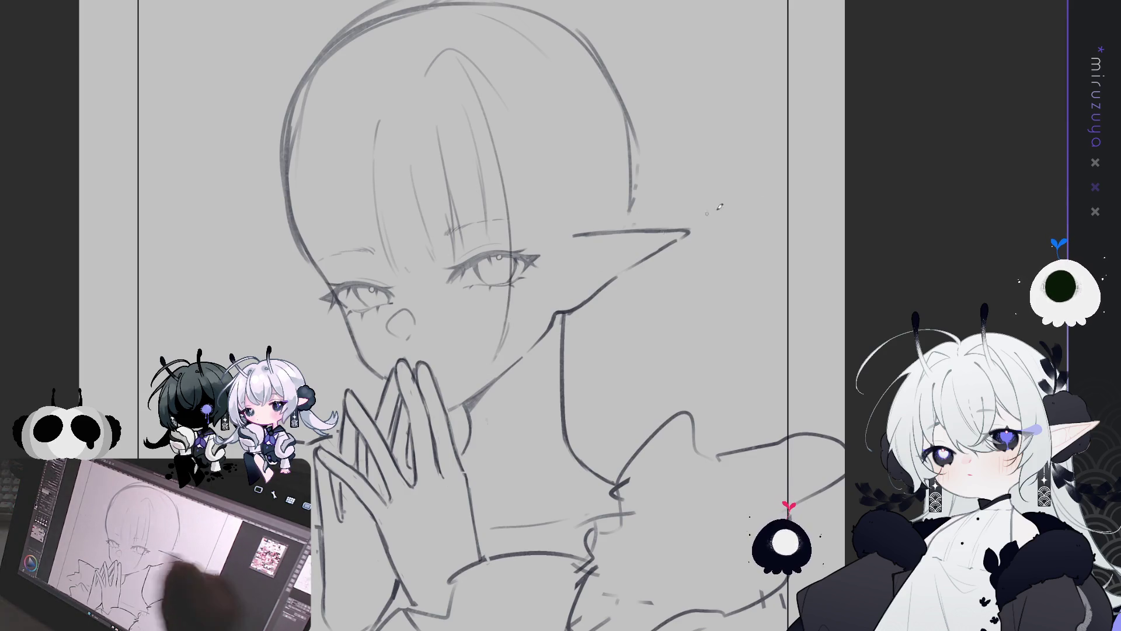
{"action": "key", "text": "h"}
{"action": "key", "text": "h"}
{"action": "left_click_drag", "start_coordinate": [486, 85], "coordinate": [448, 119]}
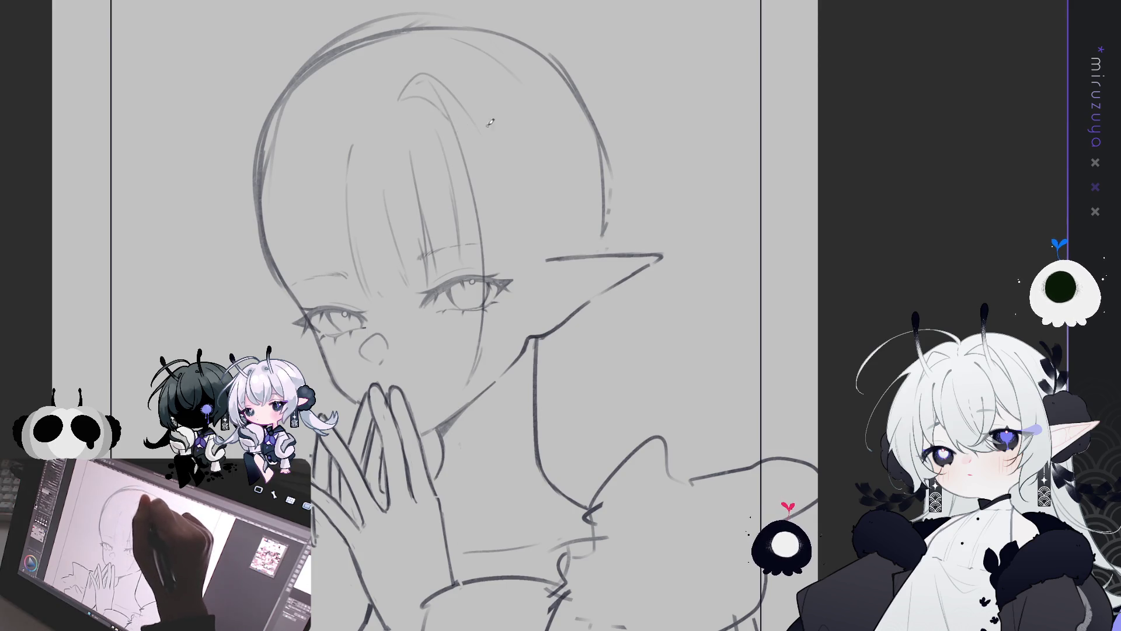
{"action": "mouse_move", "coordinate": [482, 133]}
{"action": "left_mouse_down"}
{"action": "mouse_move", "coordinate": [528, 246]}
{"action": "mouse_move", "coordinate": [534, 336]}
{"action": "mouse_move", "coordinate": [555, 309]}
{"action": "left_mouse_up"}
{"action": "key", "text": "ctrl+z"}
{"action": "key", "text": "ctrl+z"}
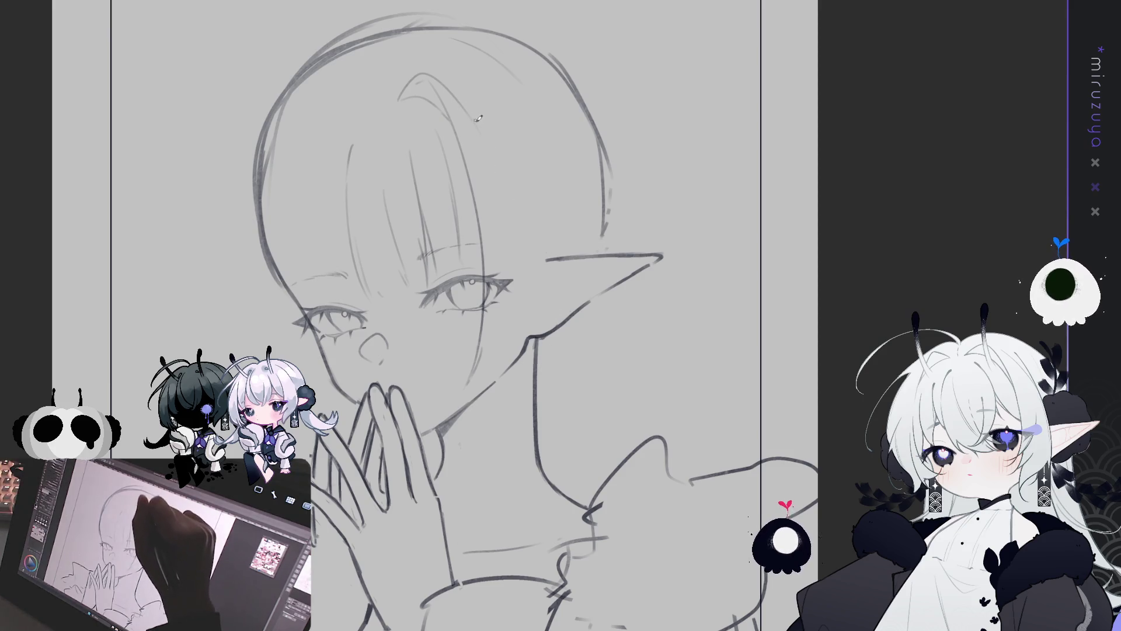
{"action": "left_click_drag", "start_coordinate": [483, 132], "coordinate": [540, 335]}
{"action": "key", "text": "ctrl+z"}
{"action": "left_click_drag", "start_coordinate": [481, 133], "coordinate": [530, 337]}
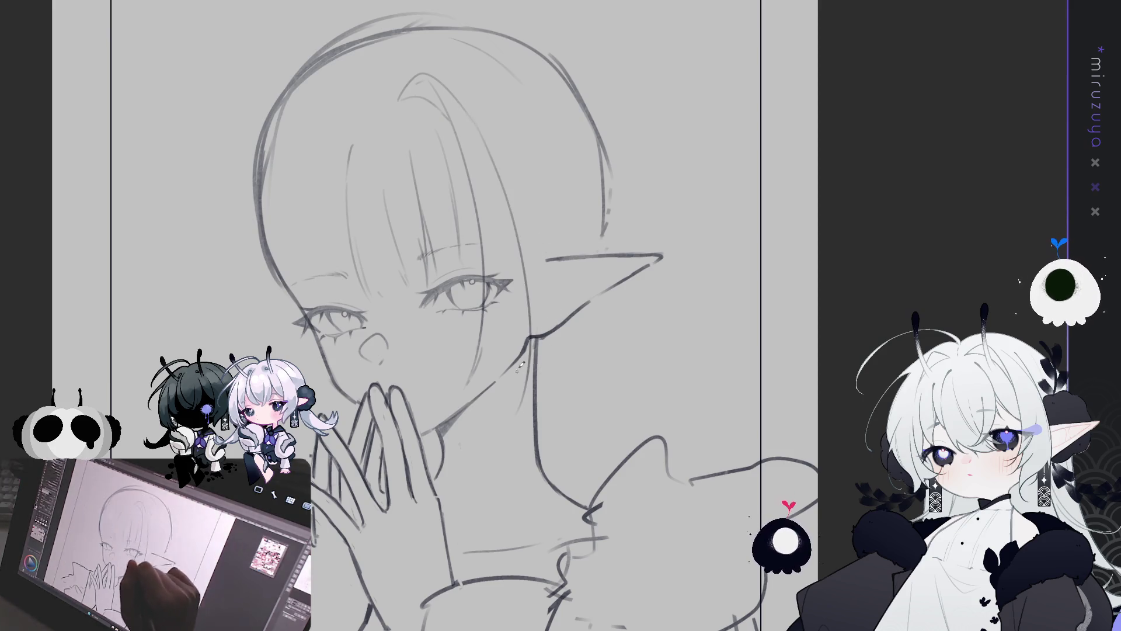
Draw a hair strand from the head top down past the ear, then mirror to check.
{"action": "left_click_drag", "start_coordinate": [577, 174], "coordinate": [567, 172]}
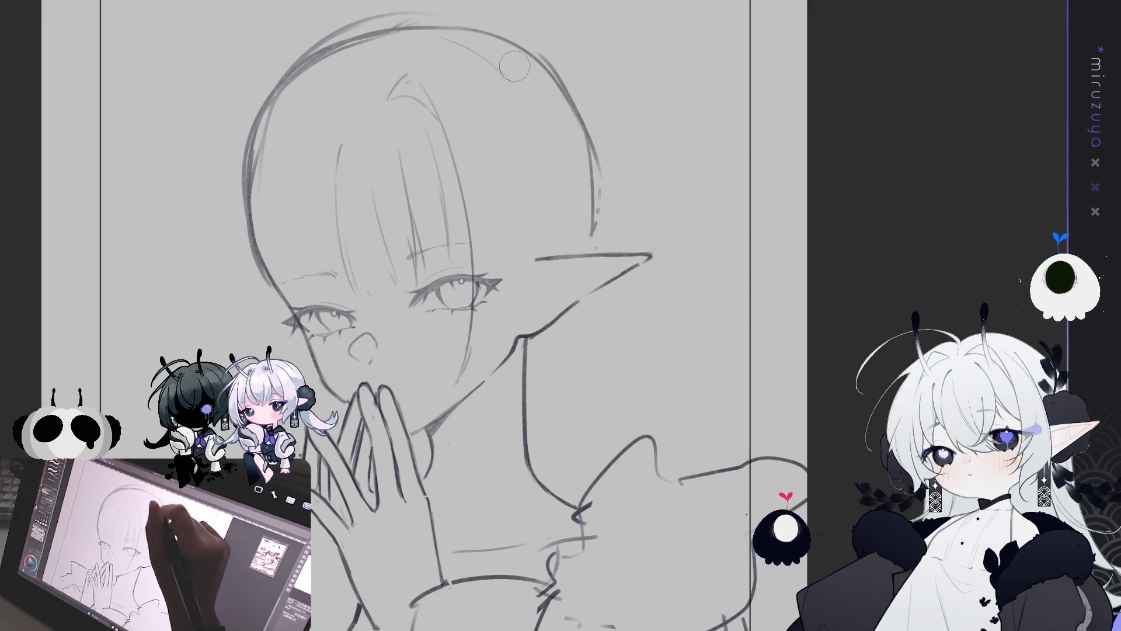
{"action": "left_click_drag", "start_coordinate": [464, 91], "coordinate": [505, 363]}
{"action": "key", "text": "ctrl+z"}
{"action": "mouse_move", "coordinate": [488, 109]}
{"action": "left_mouse_down"}
{"action": "mouse_move", "coordinate": [543, 324]}
{"action": "mouse_move", "coordinate": [520, 404]}
{"action": "left_mouse_up"}
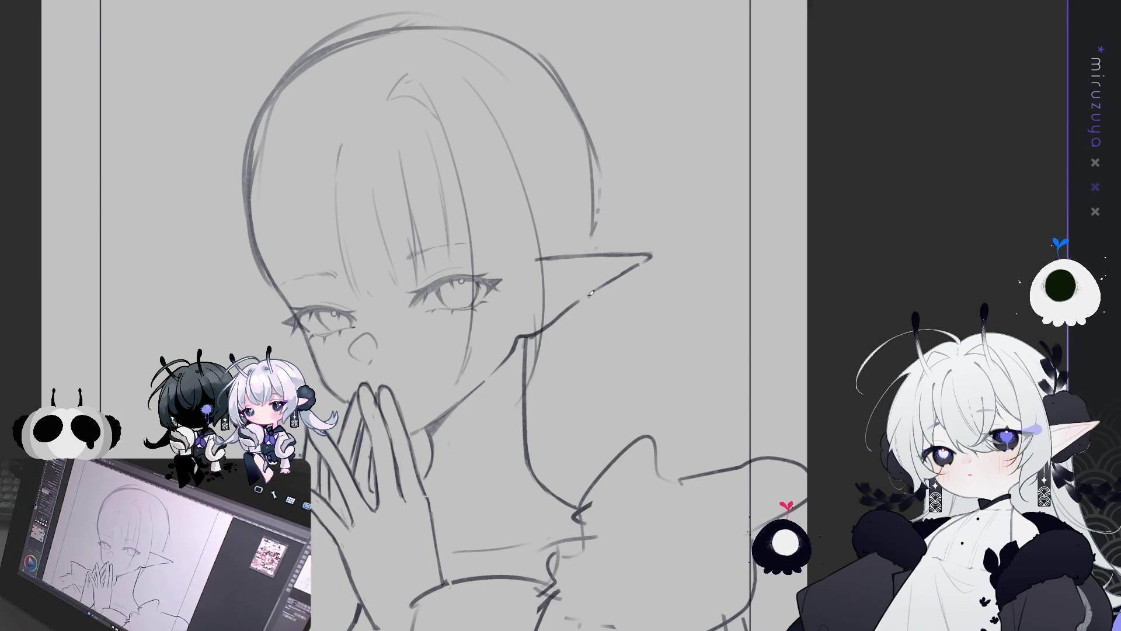
{"action": "key", "text": "h"}
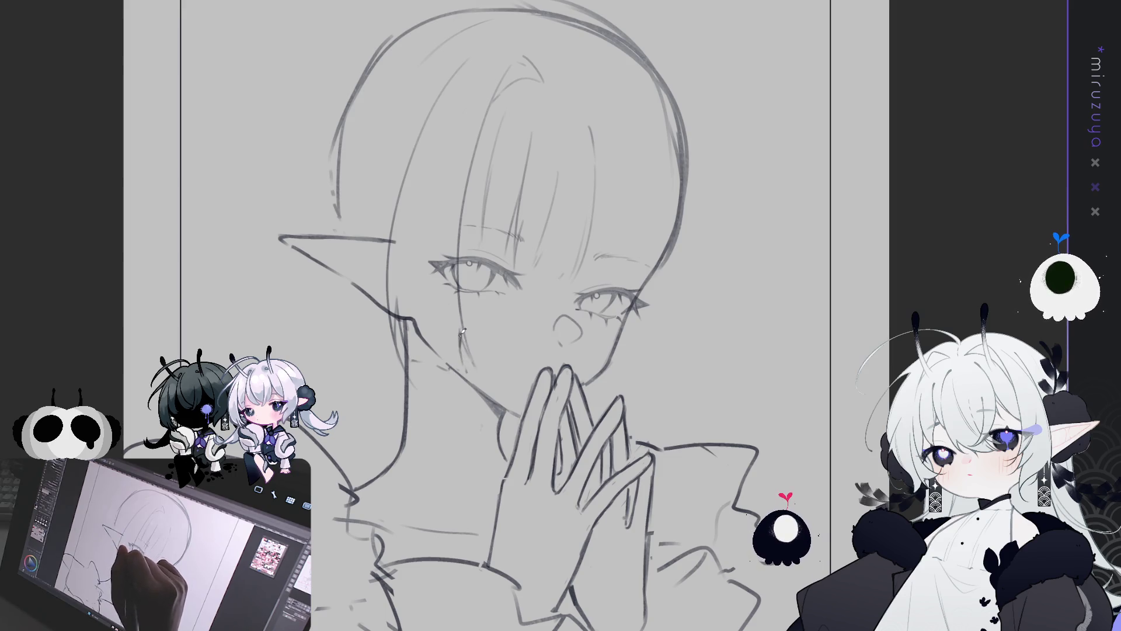
Add faint hair lines running down toward the cheek and unflip the canvas.
{"action": "left_click_drag", "start_coordinate": [420, 149], "coordinate": [418, 215]}
{"action": "left_click_drag", "start_coordinate": [428, 268], "coordinate": [419, 327]}
{"action": "key", "text": "h"}
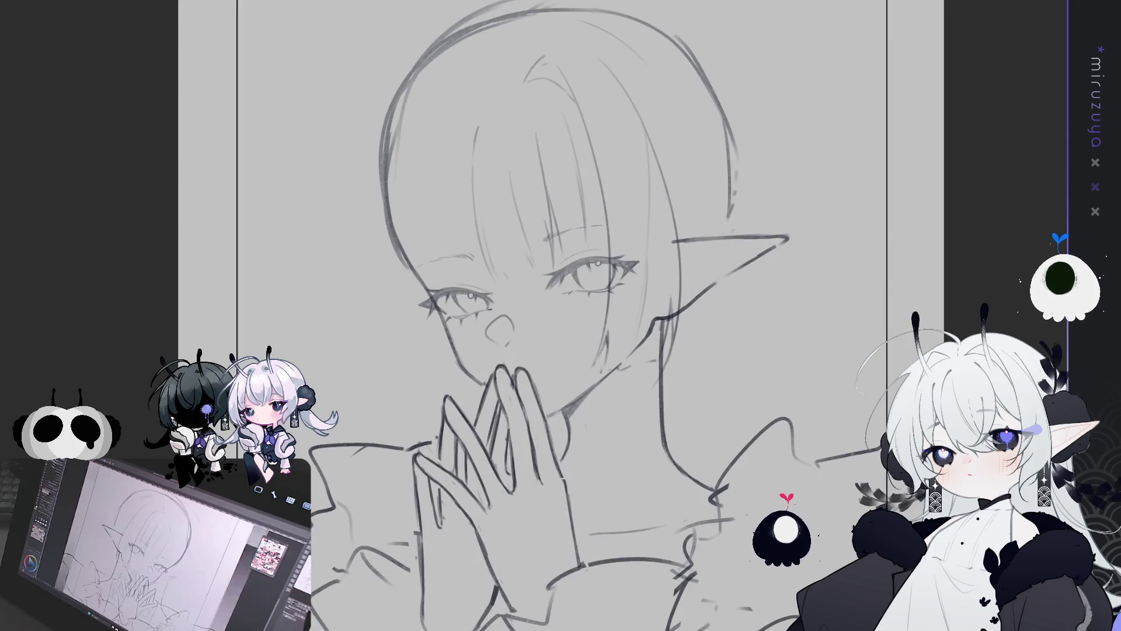
Nudge the selected eye linework slightly left, then back right.
{"action": "mouse_move", "coordinate": [745, 410]}
{"action": "left_mouse_down"}
{"action": "mouse_move", "coordinate": [684, 425]}
{"action": "mouse_move", "coordinate": [646, 414]}
{"action": "left_mouse_up"}
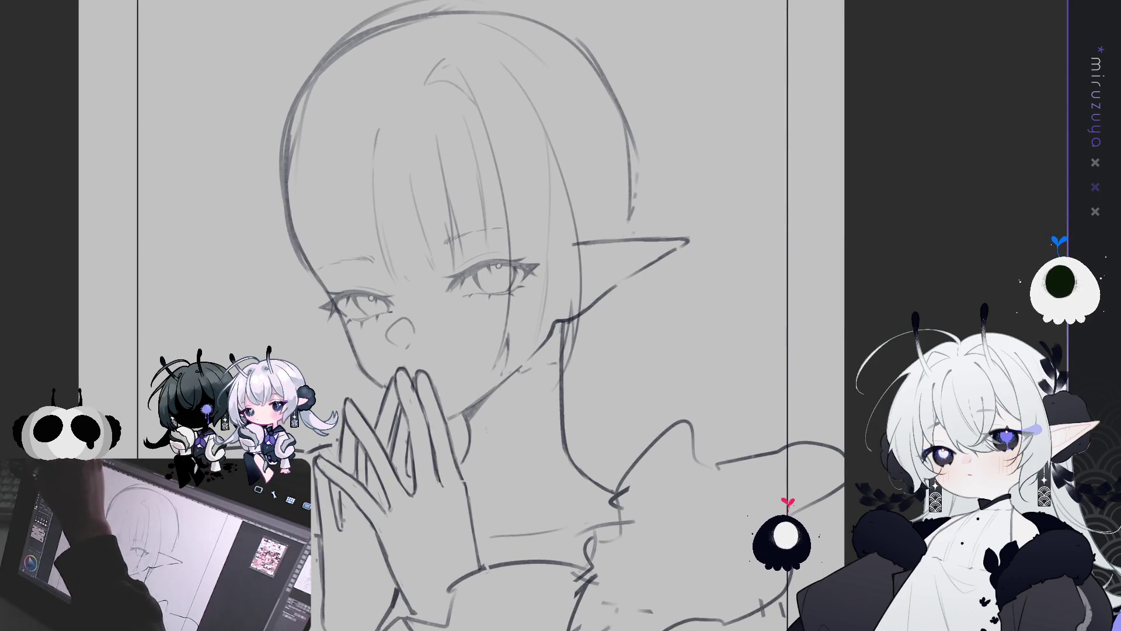
{"action": "key", "text": "Left"}
{"action": "key", "text": "Left"}
{"action": "key", "text": "Left"}
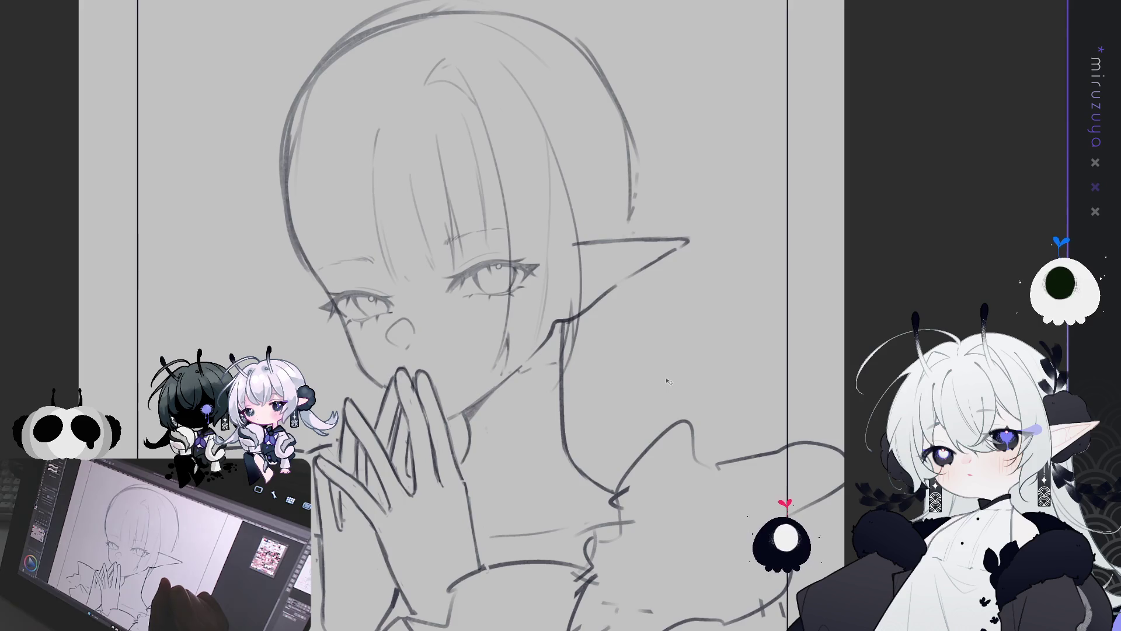
{"action": "key", "text": "Right"}
{"action": "key", "text": "Right"}
{"action": "key", "text": "Right"}
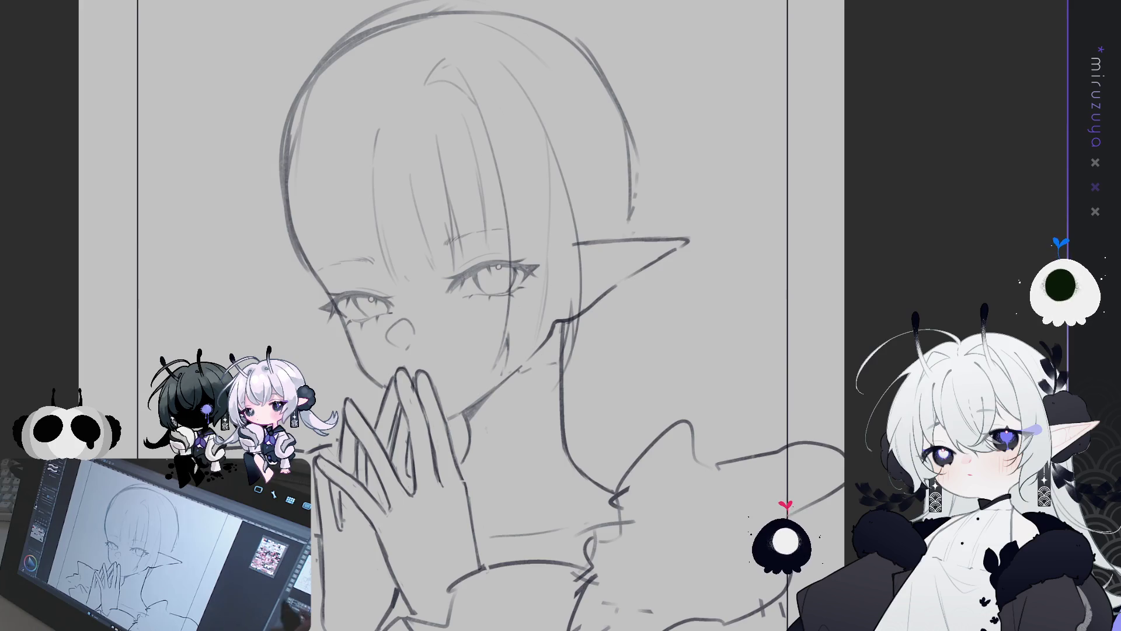
Undo the last stroke on the refined sketch.
{"action": "key", "text": "ctrl+z"}
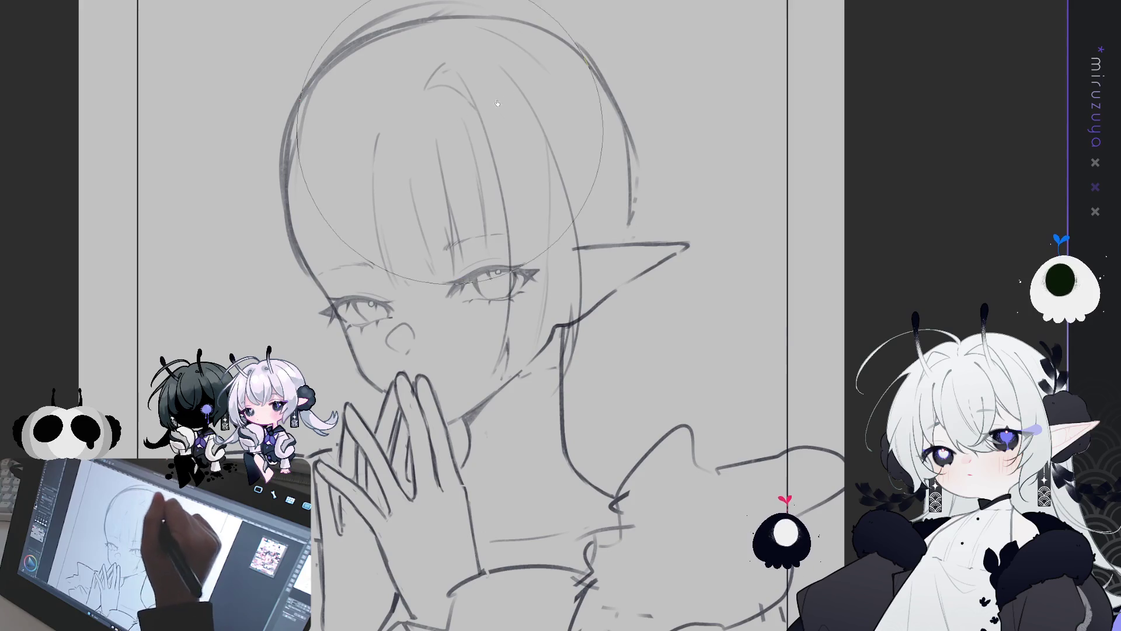
Trace a pencil stroke across the top of the head and mirror the canvas to check it.
{"action": "left_click_drag", "start_coordinate": [554, 97], "coordinate": [535, 131]}
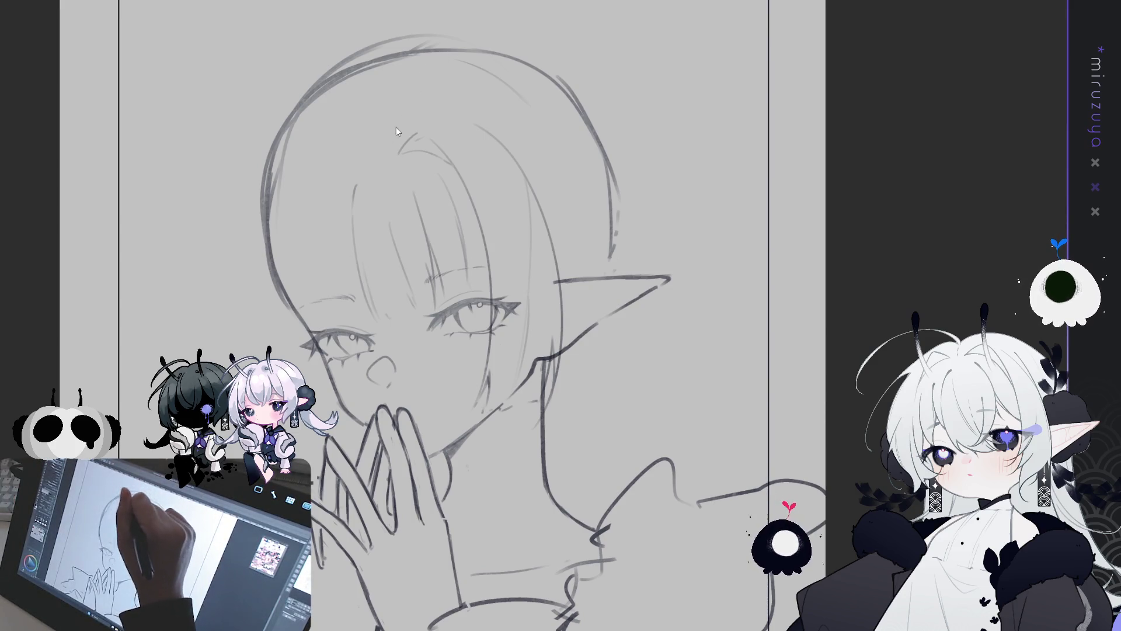
{"action": "mouse_move", "coordinate": [412, 88]}
{"action": "left_mouse_down"}
{"action": "mouse_move", "coordinate": [477, 54]}
{"action": "mouse_move", "coordinate": [570, 91]}
{"action": "left_mouse_up"}
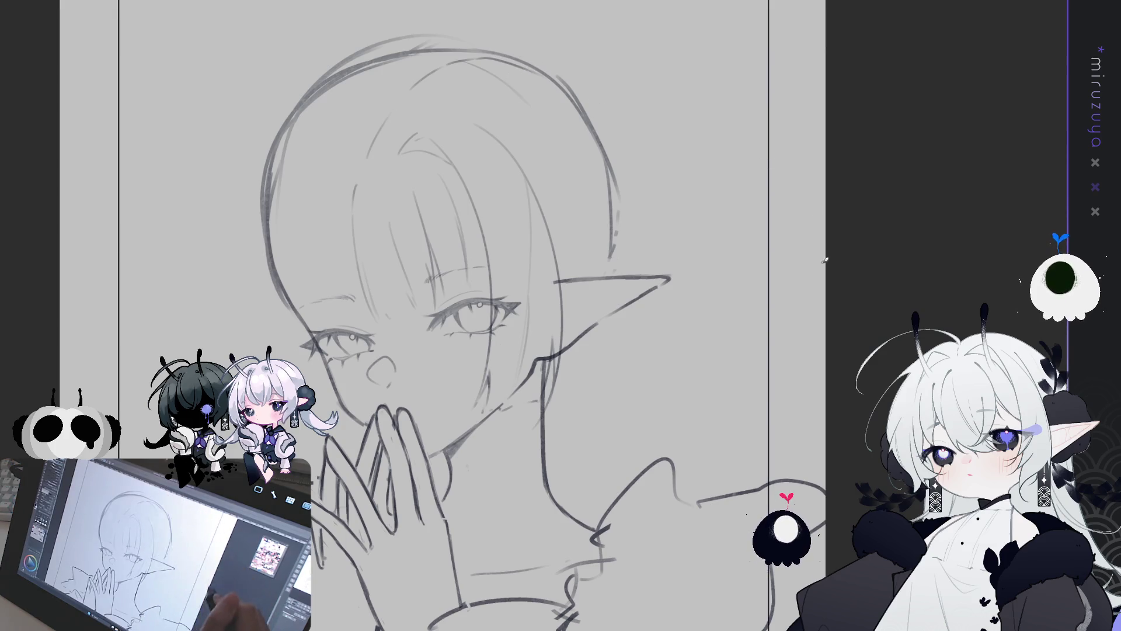
{"action": "key", "text": "h"}
{"action": "left_click_drag", "start_coordinate": [894, 264], "coordinate": [803, 277]}
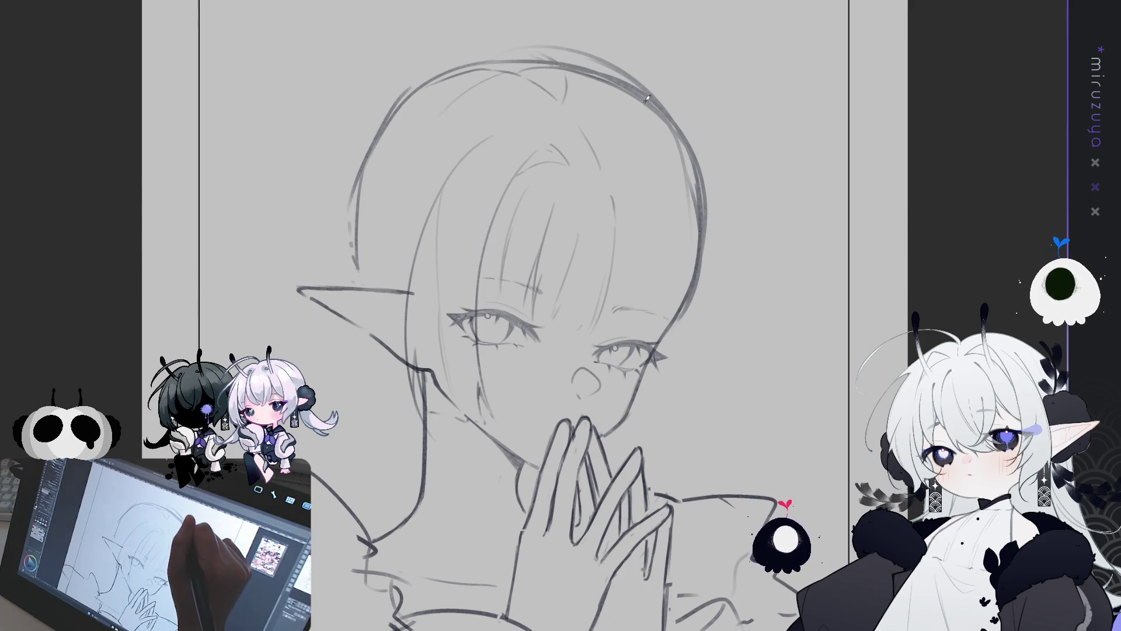
Unflip the canvas, toggle the rough sketch layer, and erase the old left head-outline arc.
{"action": "key", "text": "h"}
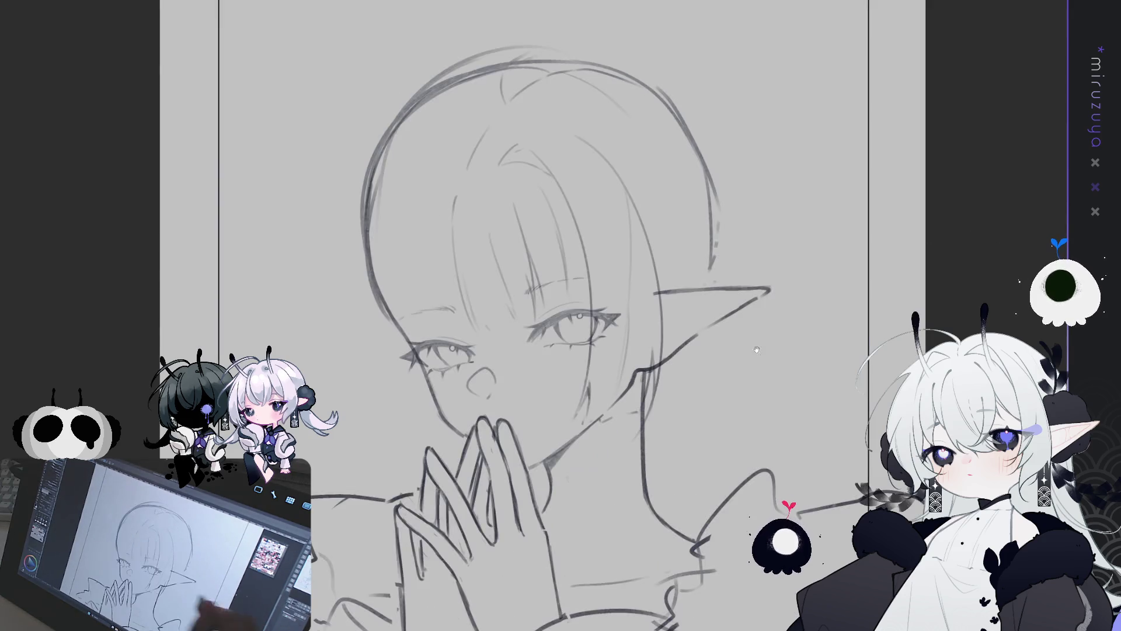
{"action": "left_click_drag", "start_coordinate": [678, 407], "coordinate": [647, 363]}
{"action": "key", "text": "ctrl+h"}
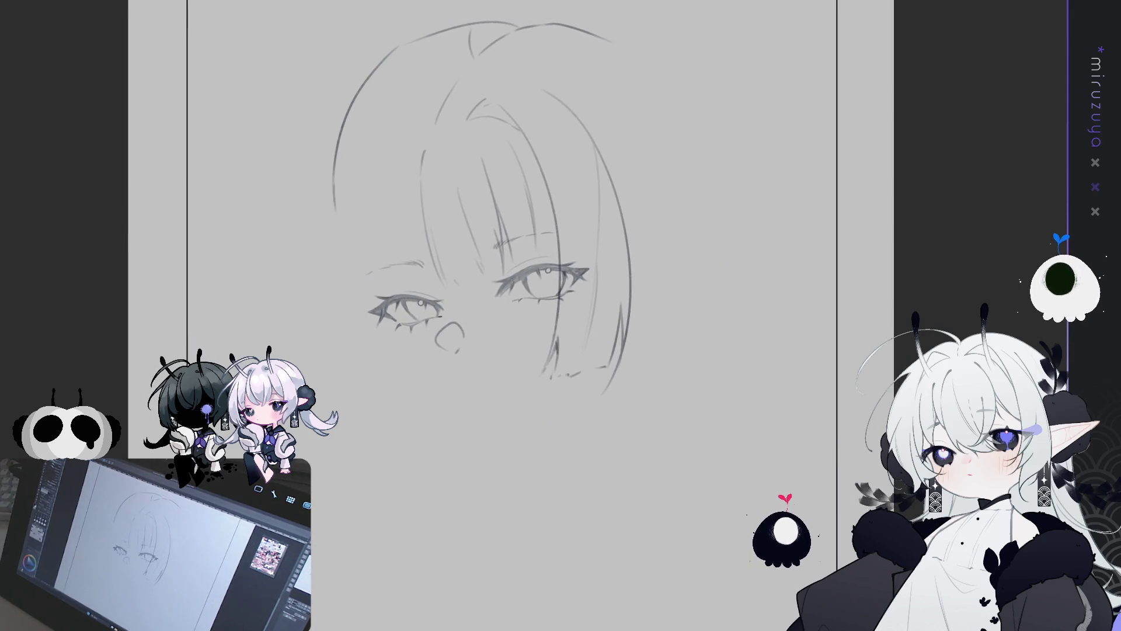
{"action": "left_click_drag", "start_coordinate": [423, 146], "coordinate": [401, 131]}
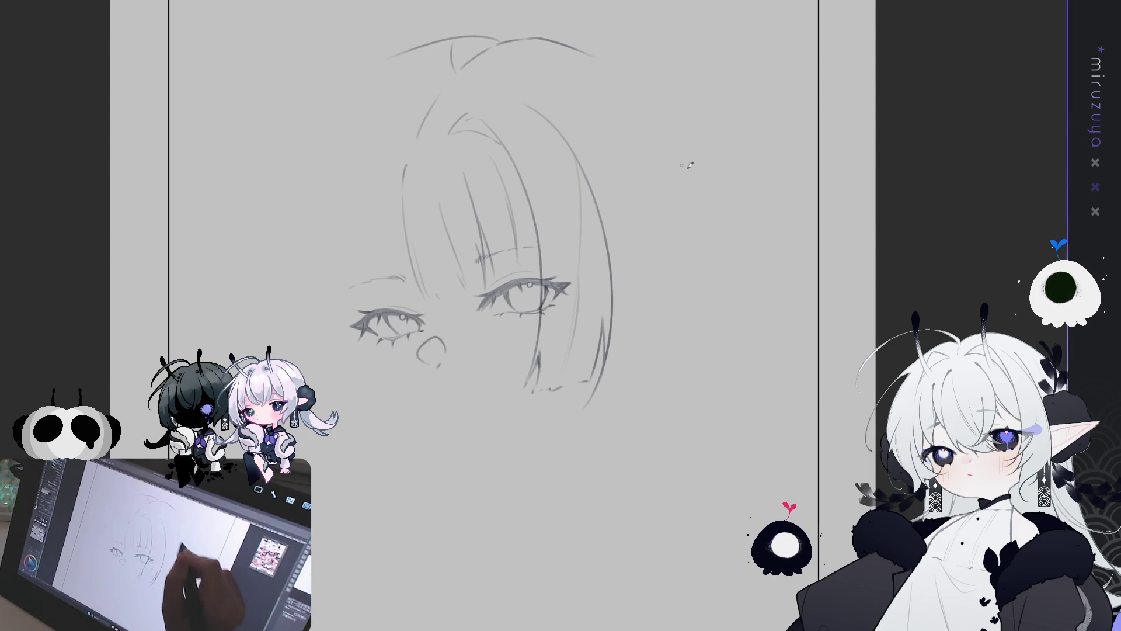
{"action": "key", "text": "ctrl+z"}
{"action": "key", "text": "ctrl+h"}
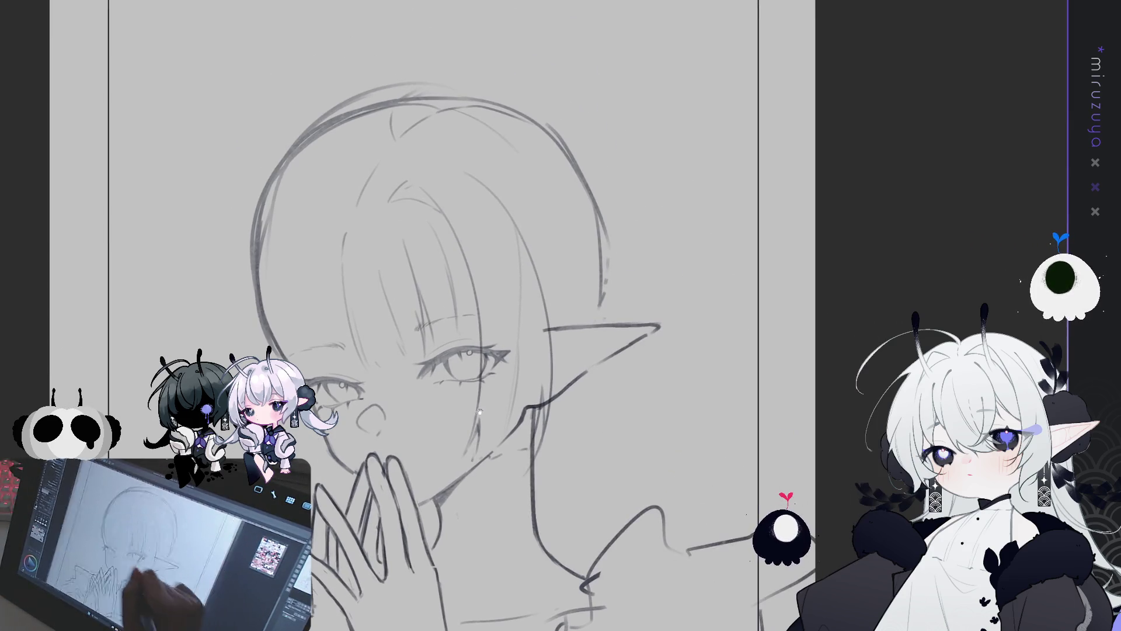
{"action": "mouse_move", "coordinate": [263, 221]}
{"action": "left_mouse_down"}
{"action": "mouse_move", "coordinate": [327, 134]}
{"action": "mouse_move", "coordinate": [476, 105]}
{"action": "mouse_move", "coordinate": [625, 155]}
{"action": "mouse_move", "coordinate": [608, 269]}
{"action": "left_mouse_up"}
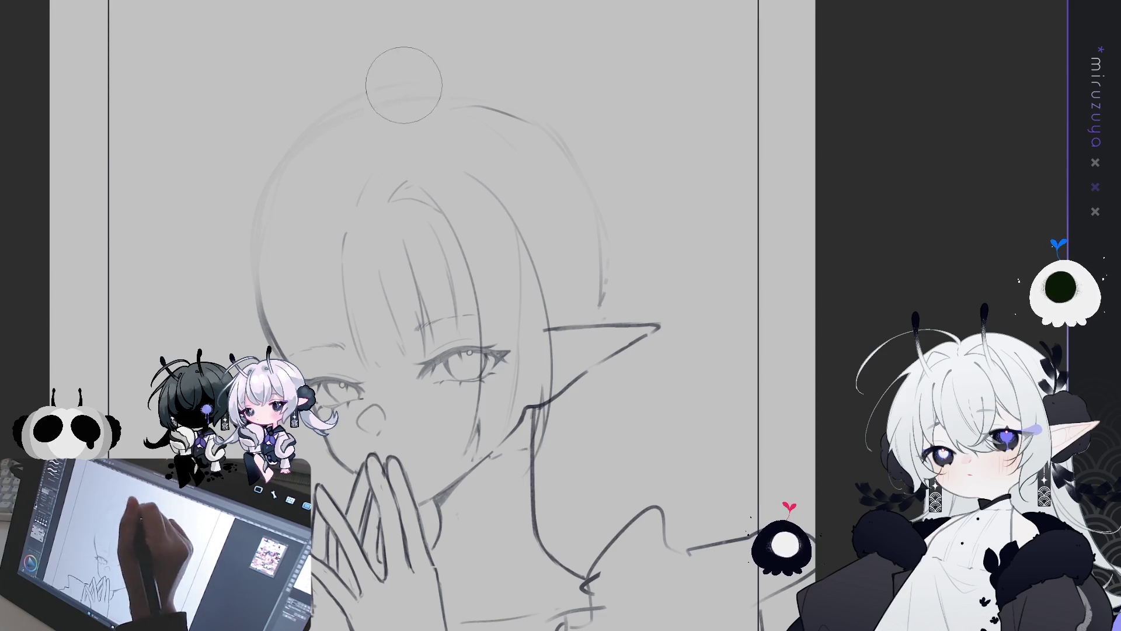
{"action": "key", "text": "p"}
{"action": "key", "text": "e"}
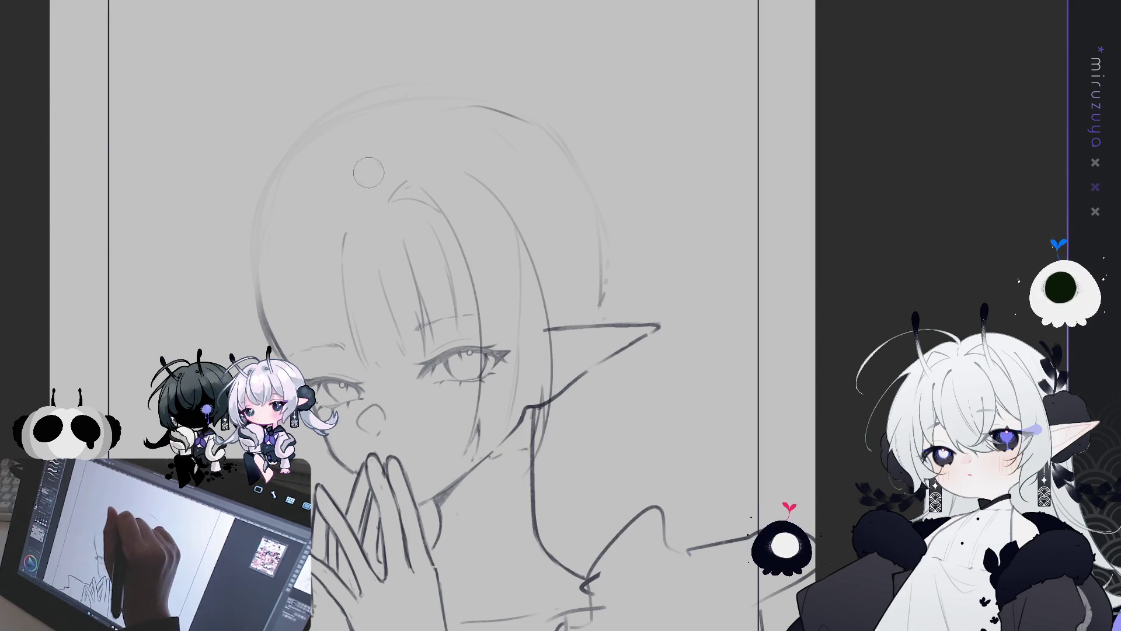
Redraw the hair strand from the head top and add a hair line across the top of the head.
{"action": "key", "text": "p"}
{"action": "key", "text": "ctrl+z"}
{"action": "left_click_drag", "start_coordinate": [357, 196], "coordinate": [414, 111]}
{"action": "left_click_drag", "start_coordinate": [602, 235], "coordinate": [554, 166]}
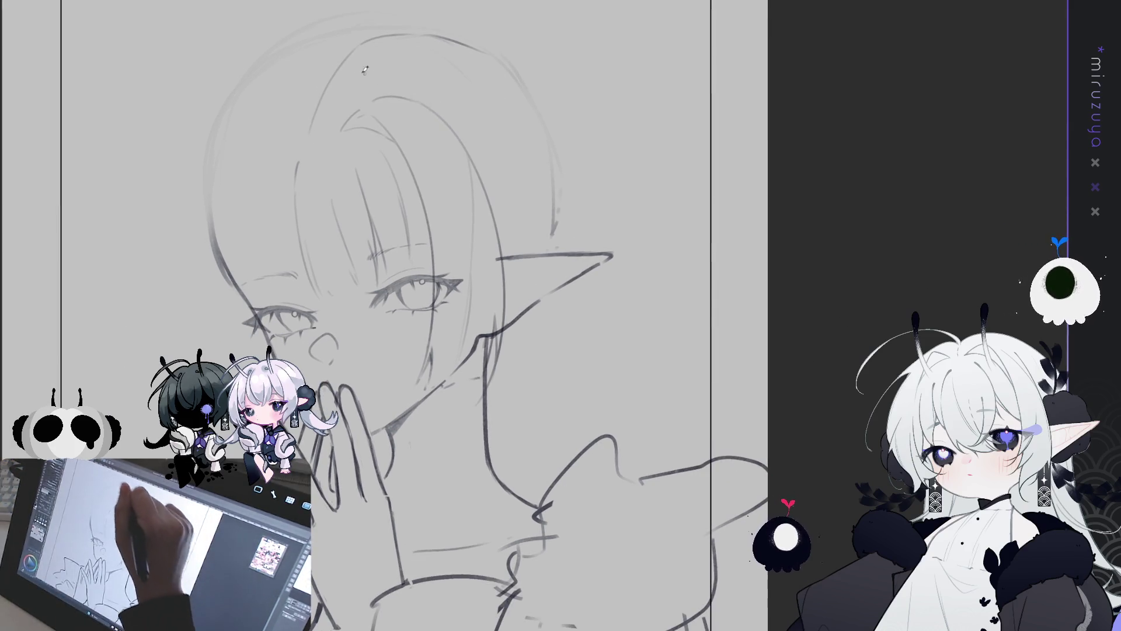
{"action": "left_click_drag", "start_coordinate": [346, 68], "coordinate": [435, 42]}
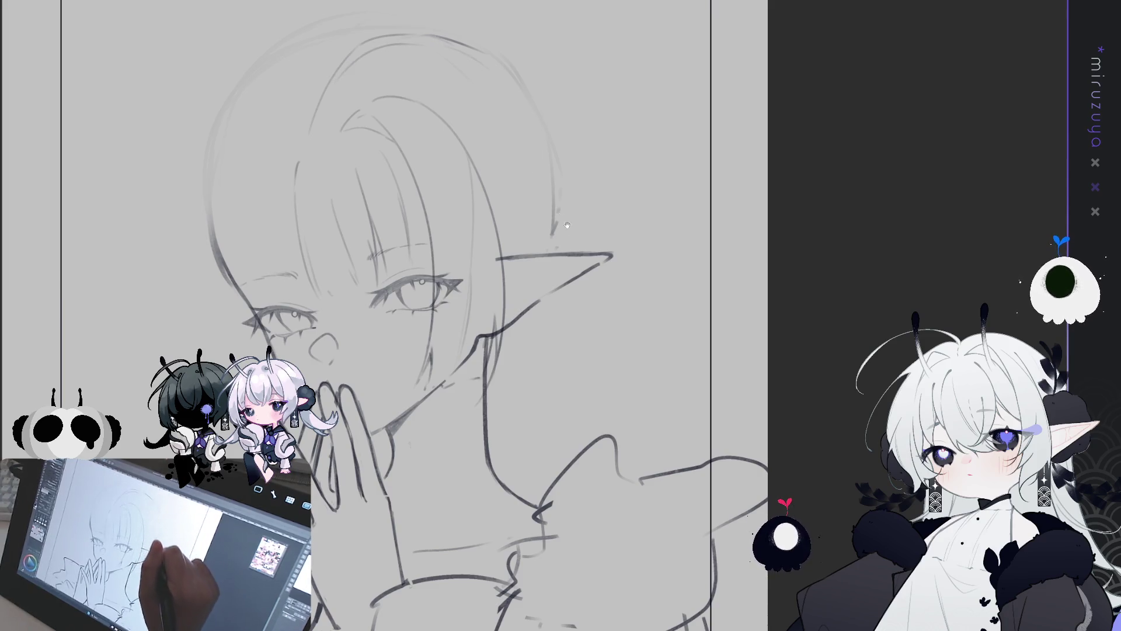
{"action": "left_click_drag", "start_coordinate": [578, 263], "coordinate": [583, 277]}
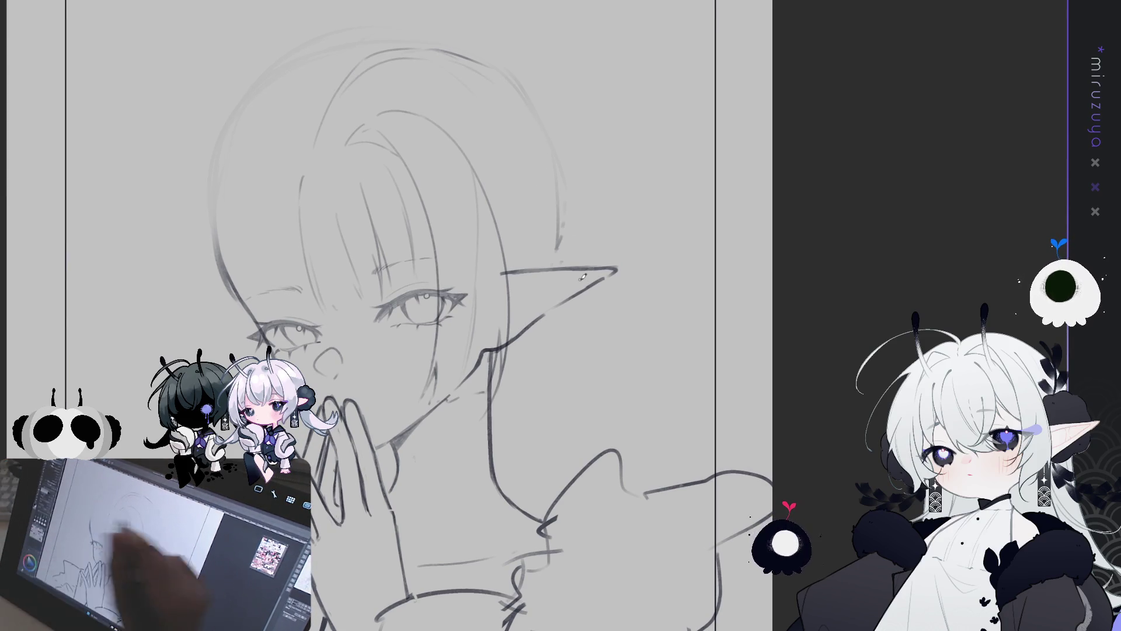
{"action": "left_click_drag", "start_coordinate": [549, 147], "coordinate": [574, 153]}
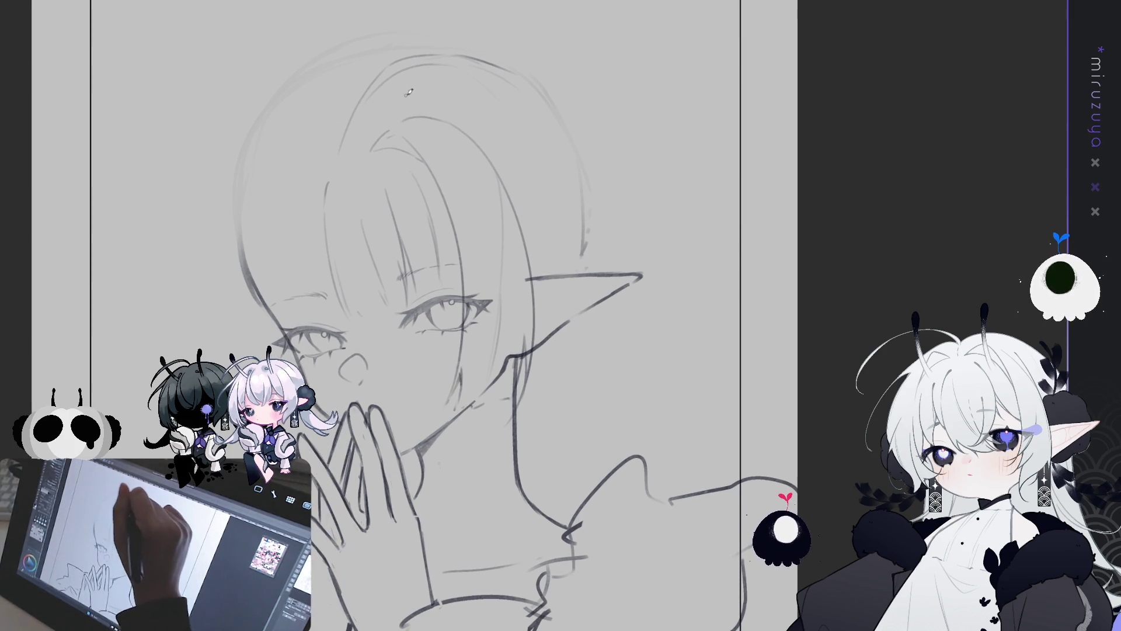
{"action": "left_click_drag", "start_coordinate": [455, 147], "coordinate": [505, 135]}
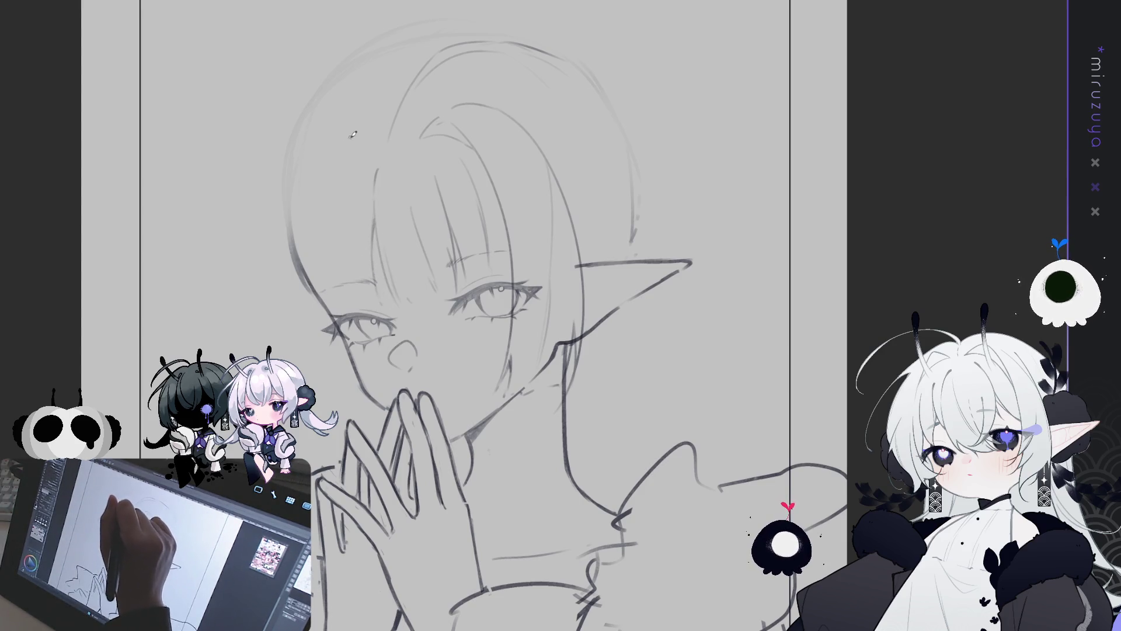
Draw and darken hair curves down the left side of the face beside the bangs.
{"action": "mouse_move", "coordinate": [350, 150]}
{"action": "left_mouse_down"}
{"action": "mouse_move", "coordinate": [335, 278]}
{"action": "mouse_move", "coordinate": [397, 296]}
{"action": "left_mouse_up"}
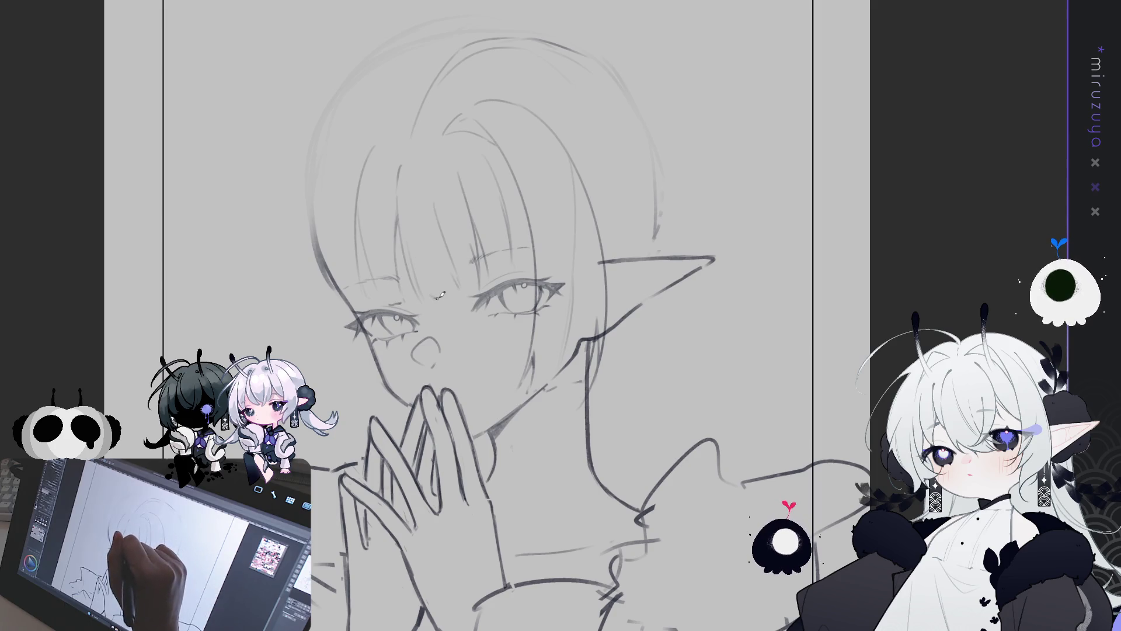
{"action": "left_click_drag", "start_coordinate": [684, 212], "coordinate": [707, 213]}
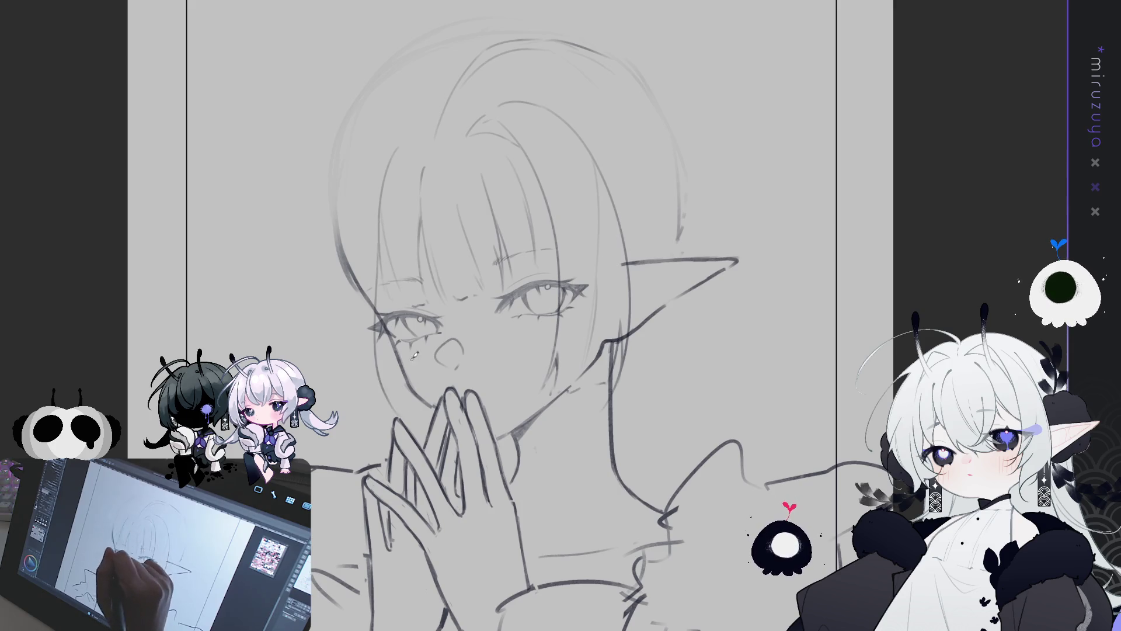
{"action": "left_click_drag", "start_coordinate": [382, 204], "coordinate": [405, 357]}
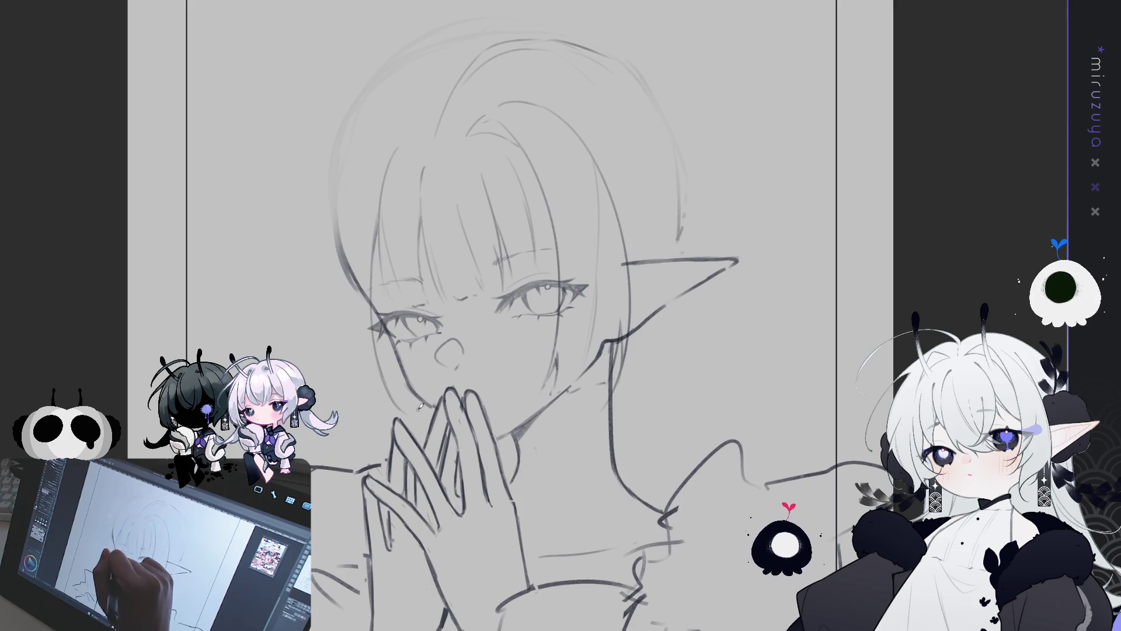
{"action": "left_click_drag", "start_coordinate": [420, 407], "coordinate": [416, 410]}
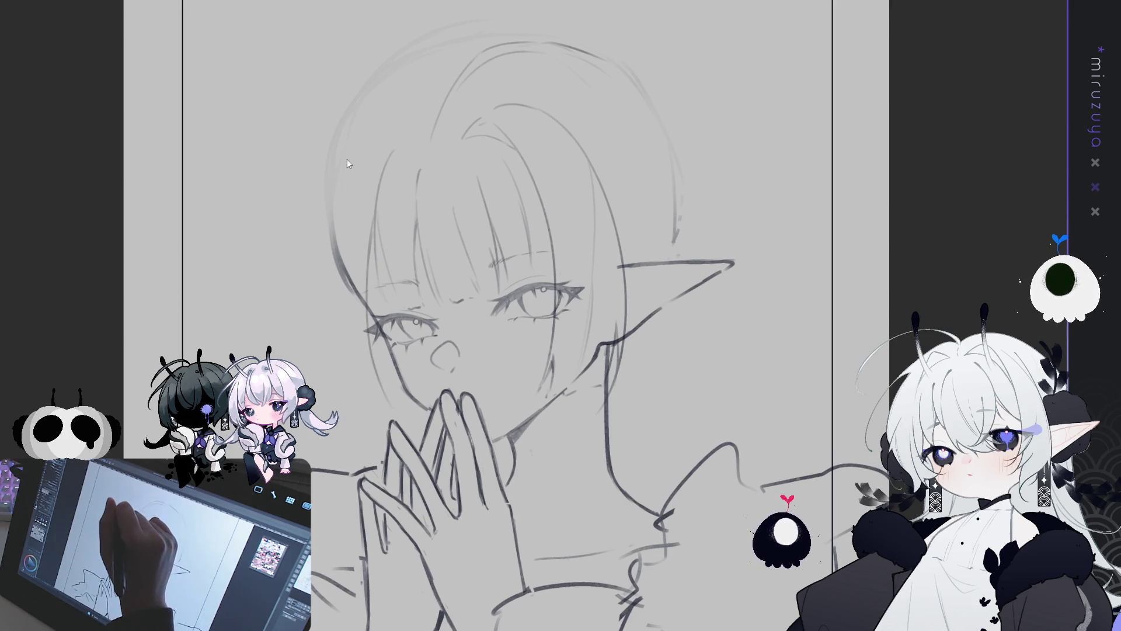
{"action": "left_click_drag", "start_coordinate": [358, 140], "coordinate": [366, 339]}
{"action": "key", "text": "ctrl+z"}
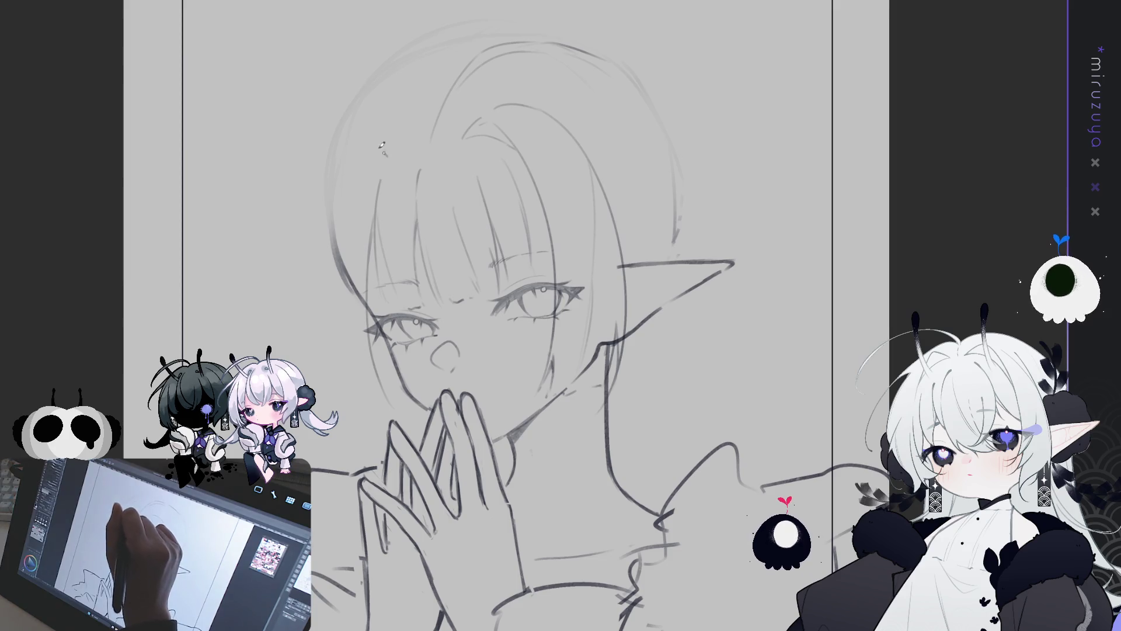
{"action": "left_click_drag", "start_coordinate": [390, 151], "coordinate": [358, 175]}
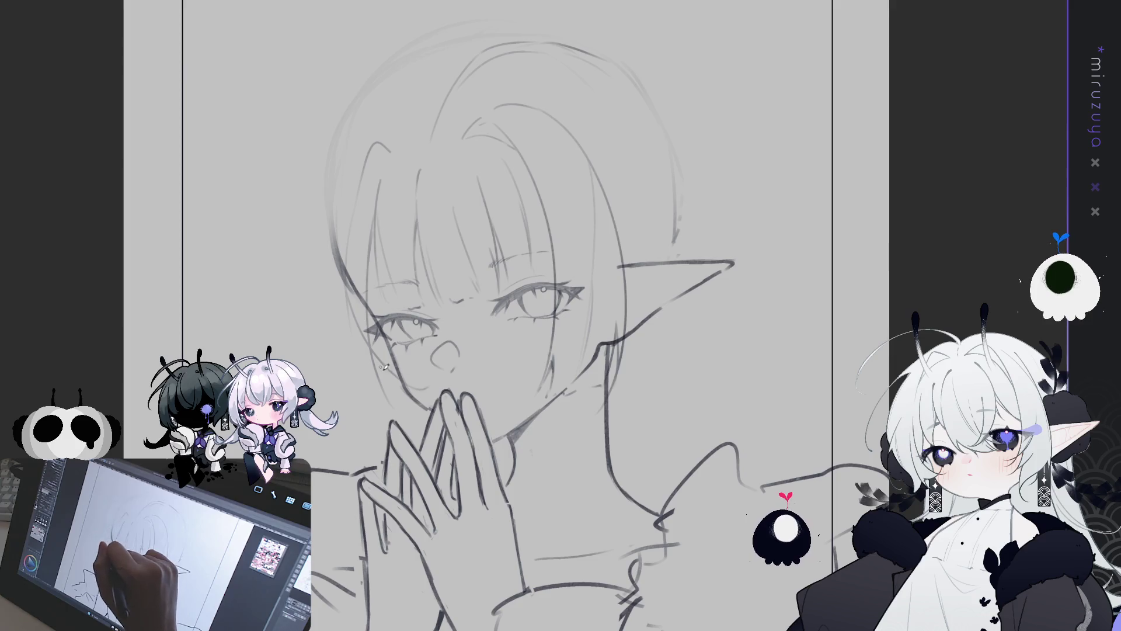
{"action": "mouse_move", "coordinate": [348, 172]}
{"action": "left_mouse_down"}
{"action": "mouse_move", "coordinate": [343, 263]}
{"action": "mouse_move", "coordinate": [358, 320]}
{"action": "left_mouse_up"}
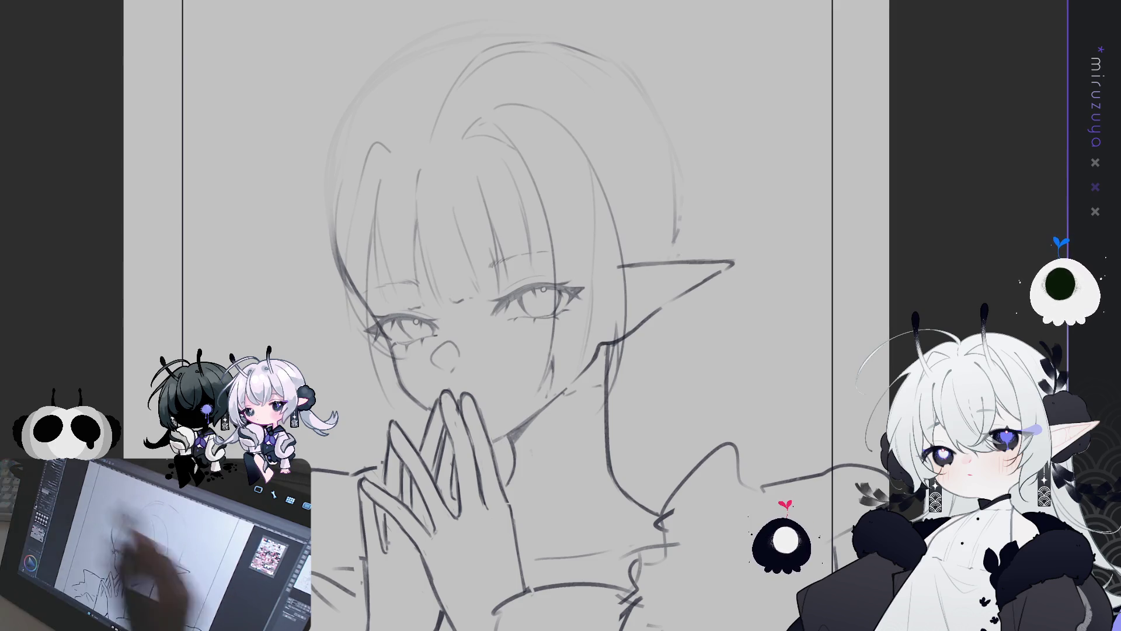
Redraw the left hair outline as one long curve after several retries.
{"action": "left_click_drag", "start_coordinate": [59, 129], "coordinate": [103, 76]}
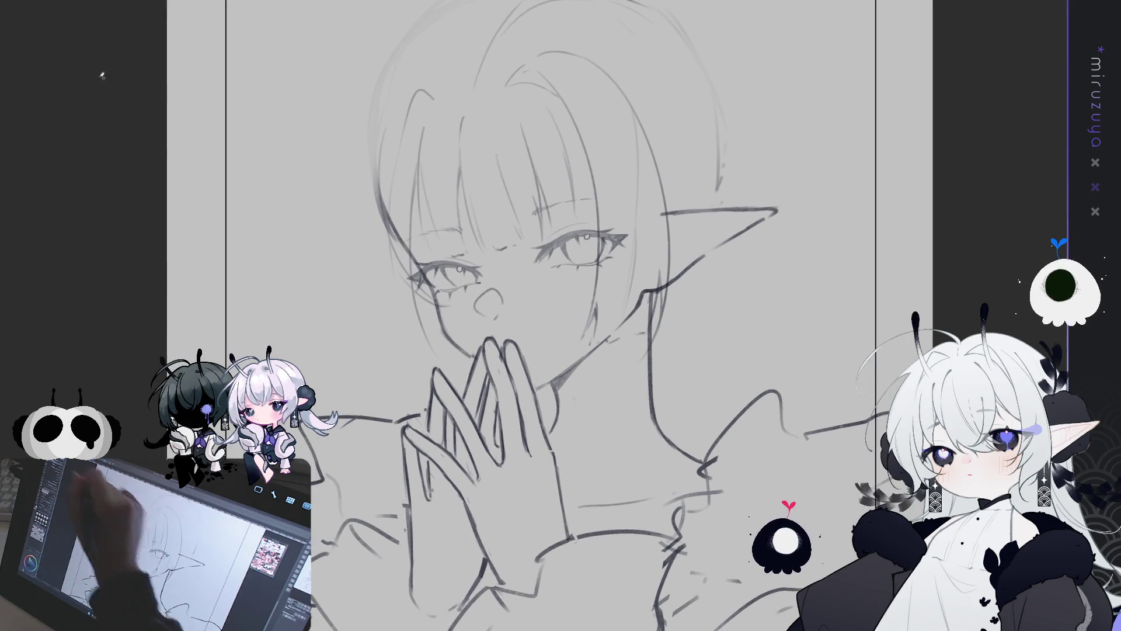
{"action": "mouse_move", "coordinate": [433, 99]}
{"action": "left_mouse_down"}
{"action": "mouse_move", "coordinate": [420, 91]}
{"action": "mouse_move", "coordinate": [371, 161]}
{"action": "left_mouse_up"}
{"action": "key", "text": "ctrl+z"}
{"action": "left_click_drag", "start_coordinate": [422, 66], "coordinate": [371, 163]}
{"action": "key", "text": "ctrl+z"}
{"action": "left_click_drag", "start_coordinate": [405, 74], "coordinate": [367, 240]}
{"action": "key", "text": "ctrl+z"}
{"action": "left_click_drag", "start_coordinate": [412, 67], "coordinate": [348, 276]}
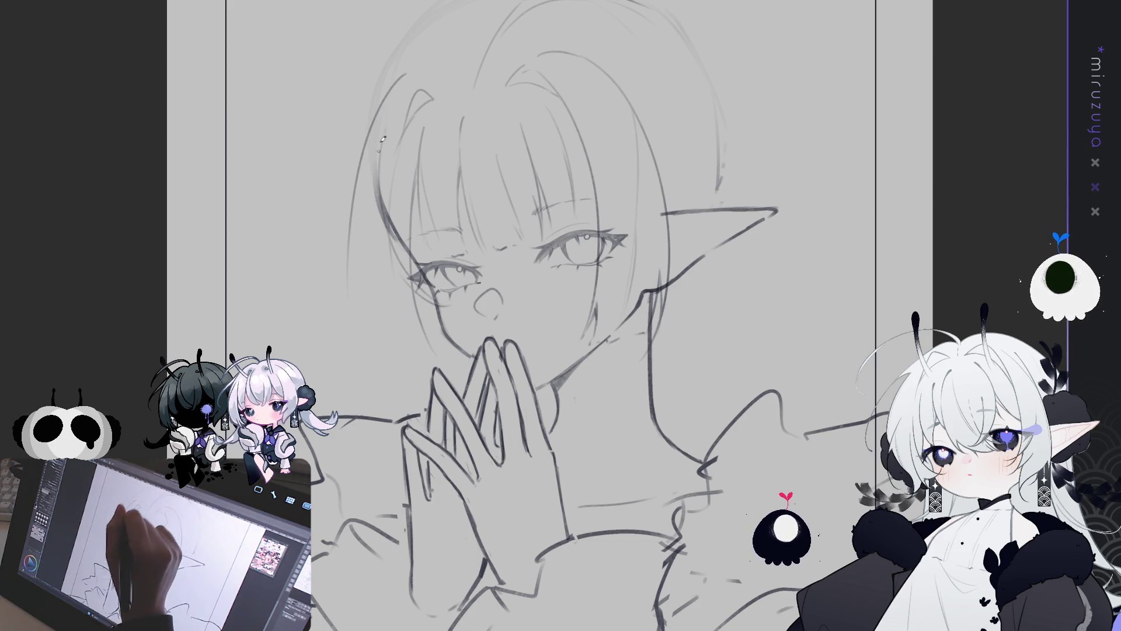
{"action": "key", "text": "ctrl+z"}
{"action": "left_click_drag", "start_coordinate": [388, 112], "coordinate": [335, 359]}
{"action": "key", "text": "ctrl+z"}
{"action": "mouse_move", "coordinate": [409, 75]}
{"action": "left_mouse_down"}
{"action": "mouse_move", "coordinate": [331, 266]}
{"action": "mouse_move", "coordinate": [354, 360]}
{"action": "left_mouse_up"}
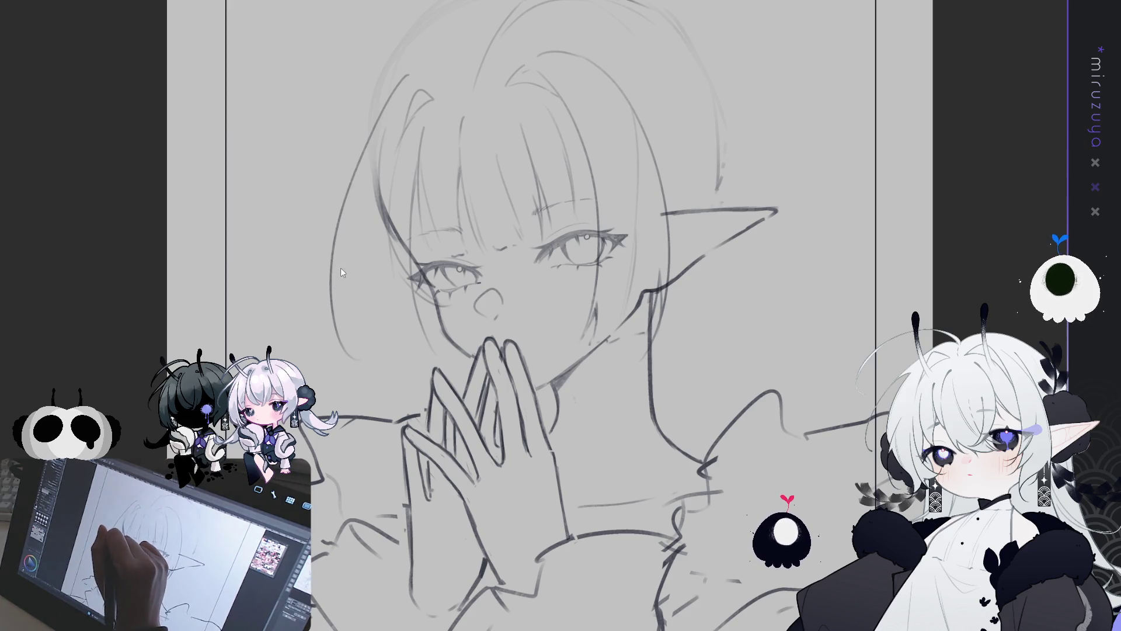
Add short strands along the left hair and close off its bottom.
{"action": "left_click_drag", "start_coordinate": [343, 278], "coordinate": [377, 357]}
{"action": "key", "text": "ctrl+z"}
{"action": "left_click_drag", "start_coordinate": [339, 266], "coordinate": [366, 310]}
{"action": "left_click_drag", "start_coordinate": [361, 191], "coordinate": [366, 350]}
{"action": "key", "text": "ctrl+z"}
{"action": "key", "text": "ctrl+z"}
{"action": "left_click_drag", "start_coordinate": [365, 169], "coordinate": [363, 305]}
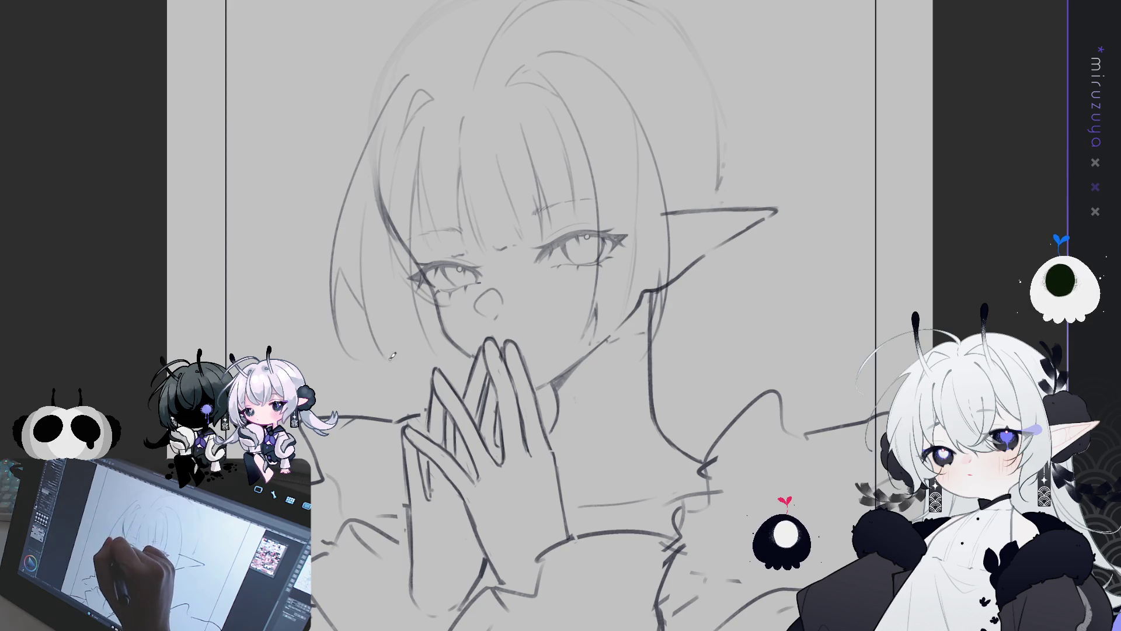
{"action": "left_click_drag", "start_coordinate": [387, 354], "coordinate": [432, 349]}
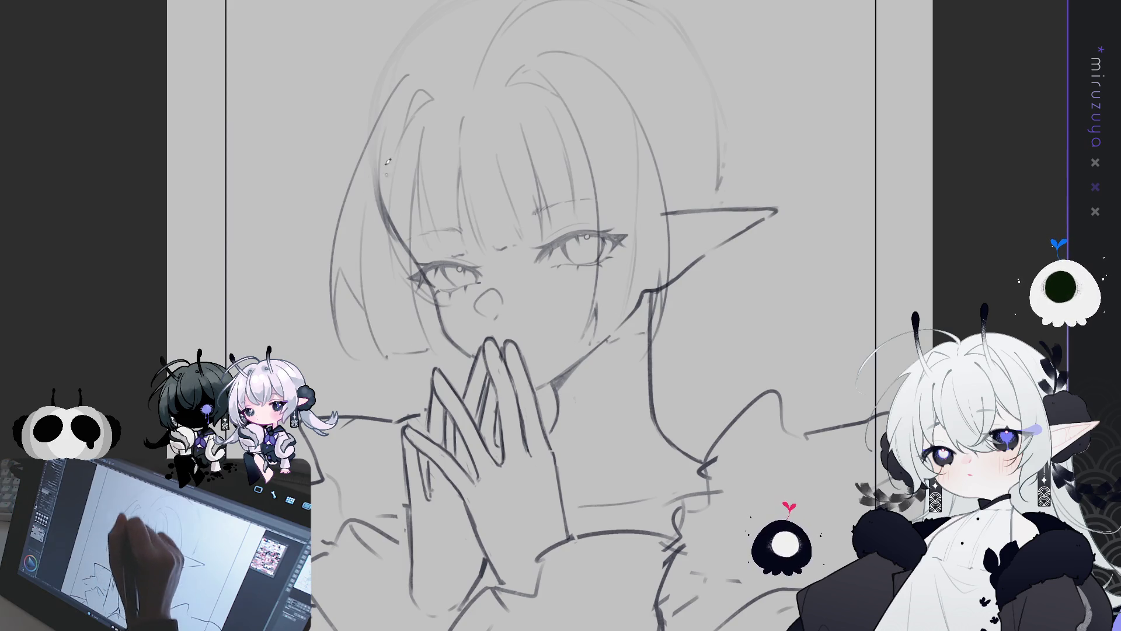
Erase the faint outer line of the left hair and draw new outer strands.
{"action": "left_click_drag", "start_coordinate": [779, 476], "coordinate": [725, 502]}
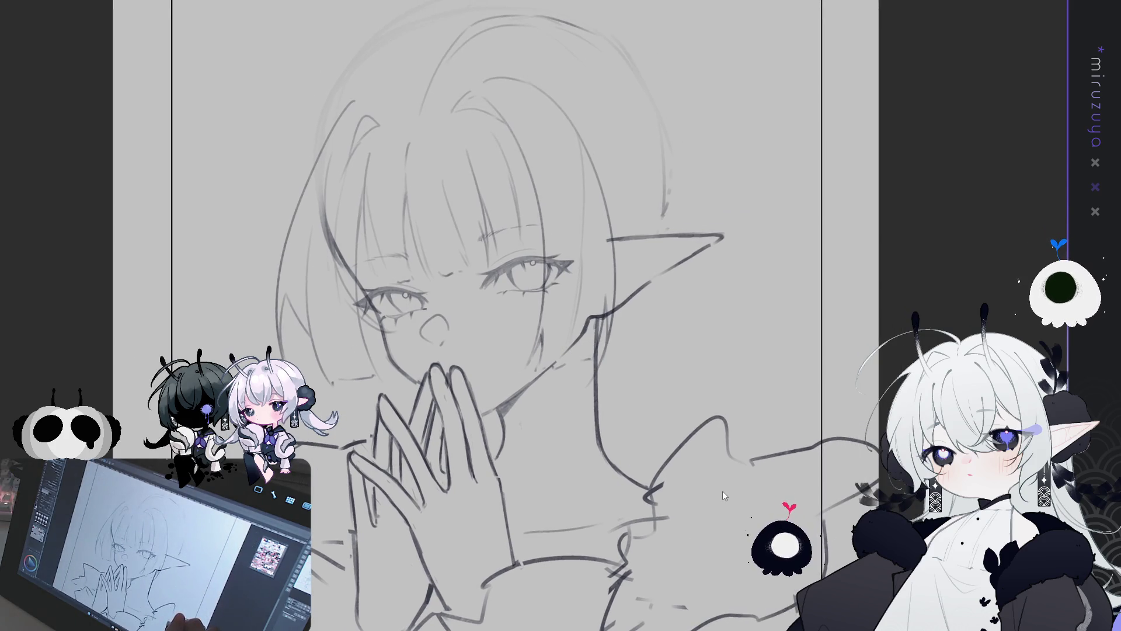
{"action": "left_click_drag", "start_coordinate": [289, 350], "coordinate": [298, 193]}
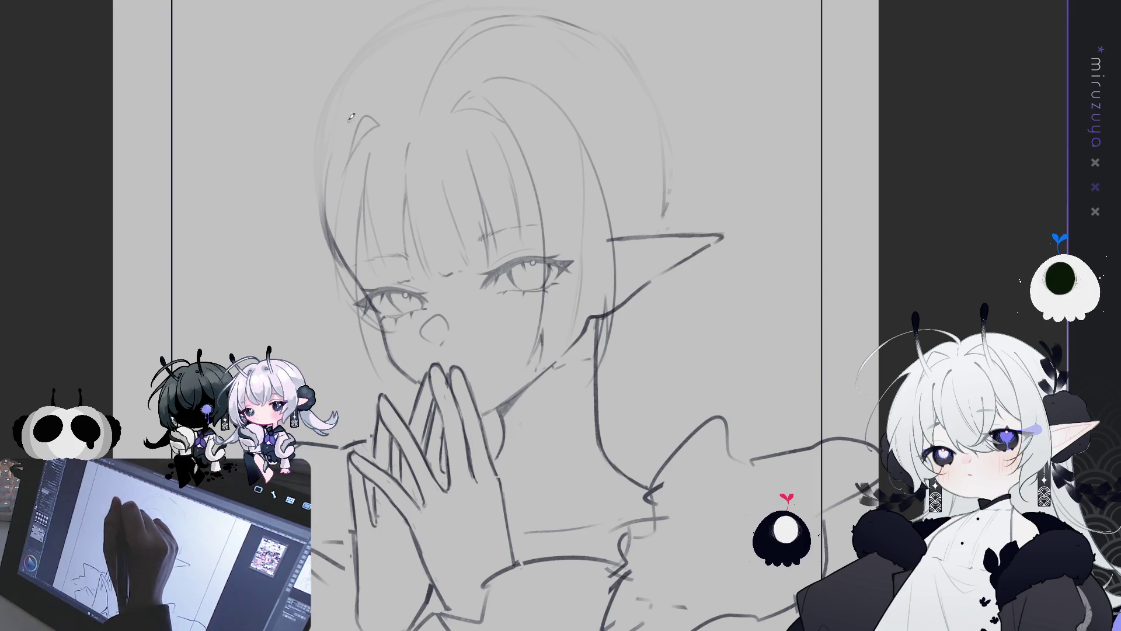
{"action": "mouse_move", "coordinate": [330, 140]}
{"action": "left_mouse_down"}
{"action": "mouse_move", "coordinate": [295, 327]}
{"action": "mouse_move", "coordinate": [353, 362]}
{"action": "left_mouse_up"}
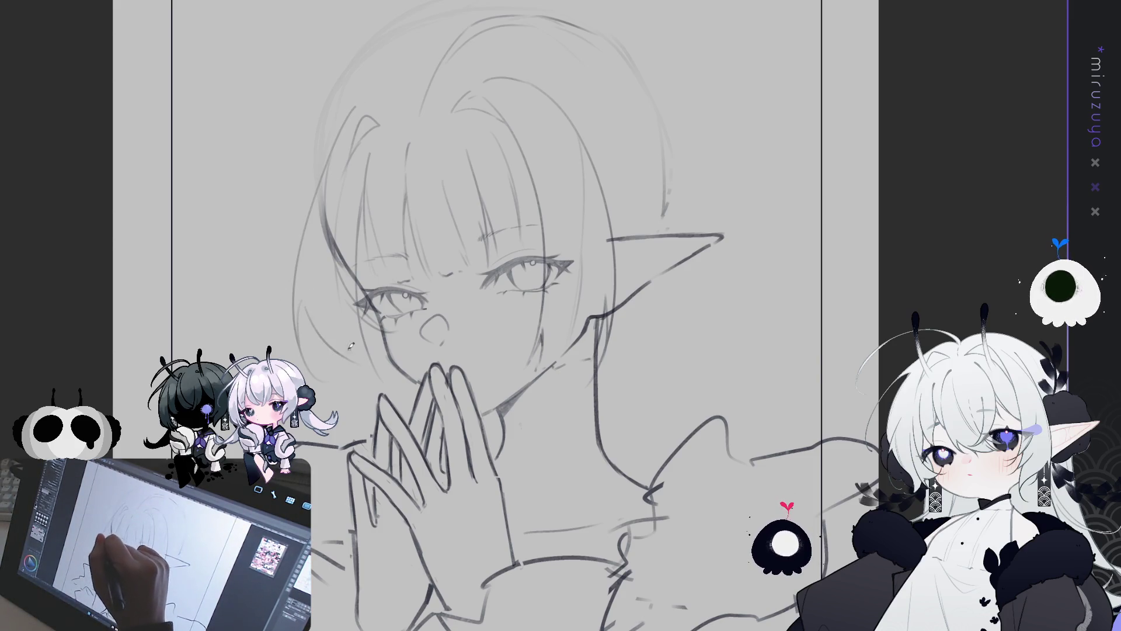
{"action": "left_click_drag", "start_coordinate": [339, 275], "coordinate": [337, 352]}
{"action": "key", "text": "ctrl+z"}
{"action": "left_click_drag", "start_coordinate": [335, 279], "coordinate": [332, 358]}
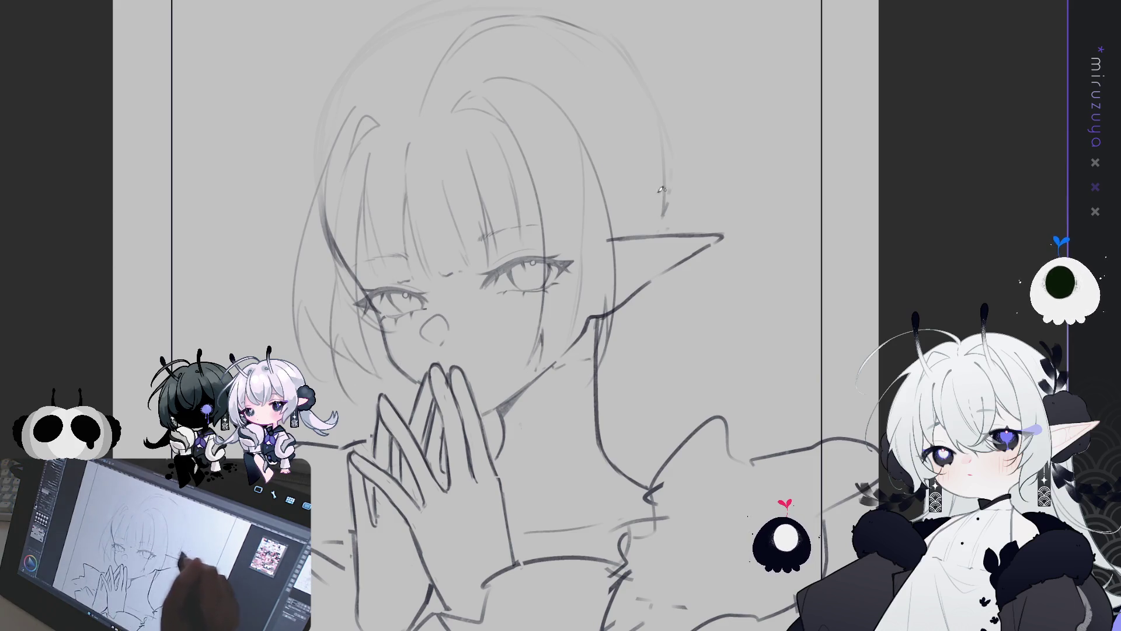
{"action": "left_click_drag", "start_coordinate": [655, 265], "coordinate": [588, 324]}
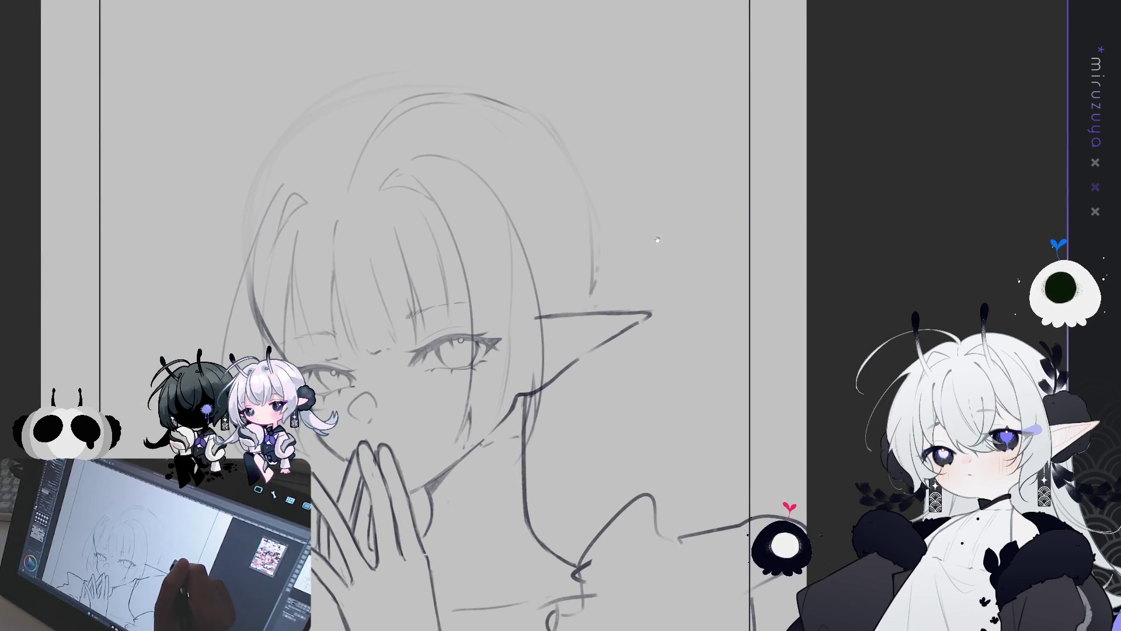
{"action": "left_click_drag", "start_coordinate": [621, 222], "coordinate": [625, 243]}
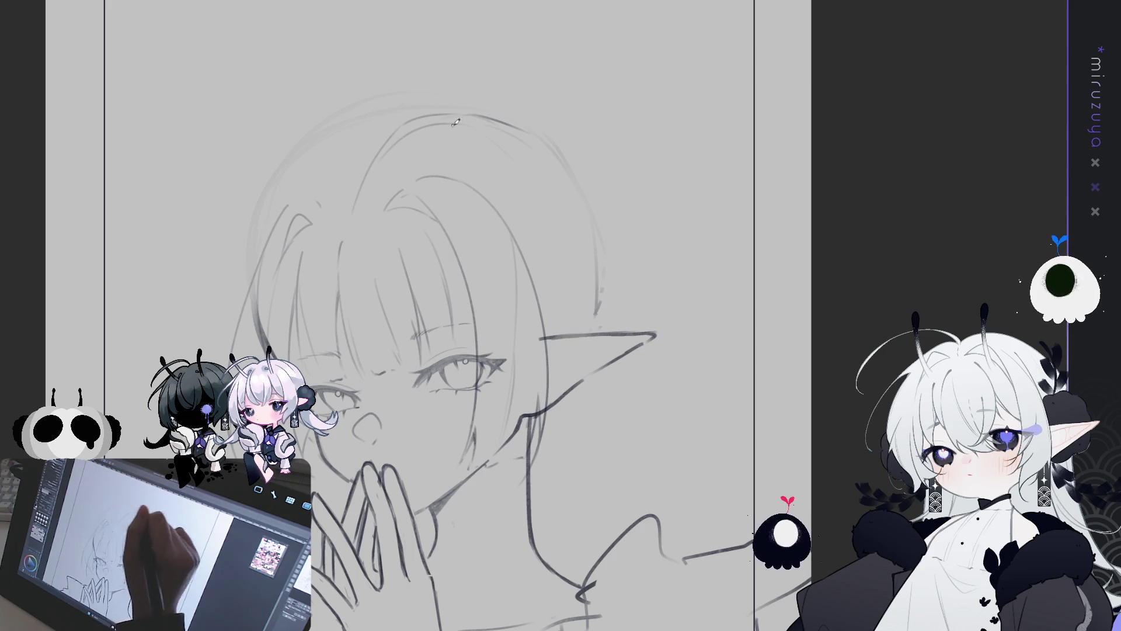
Outline a ribbon loop on the left side of the headdress.
{"action": "key", "text": "e"}
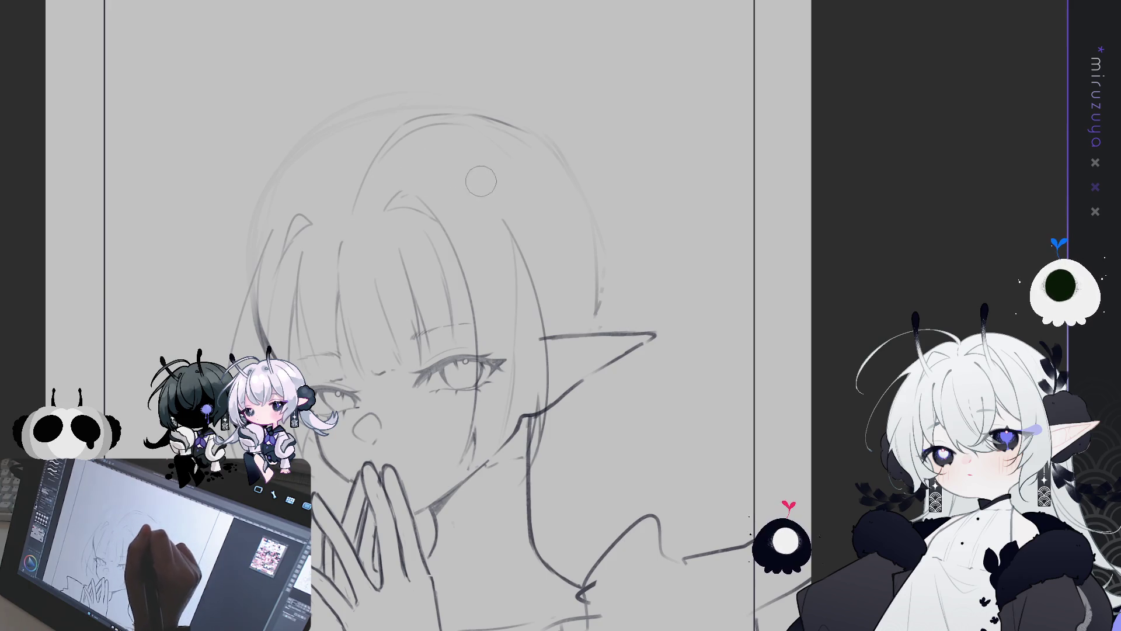
{"action": "key", "text": "p"}
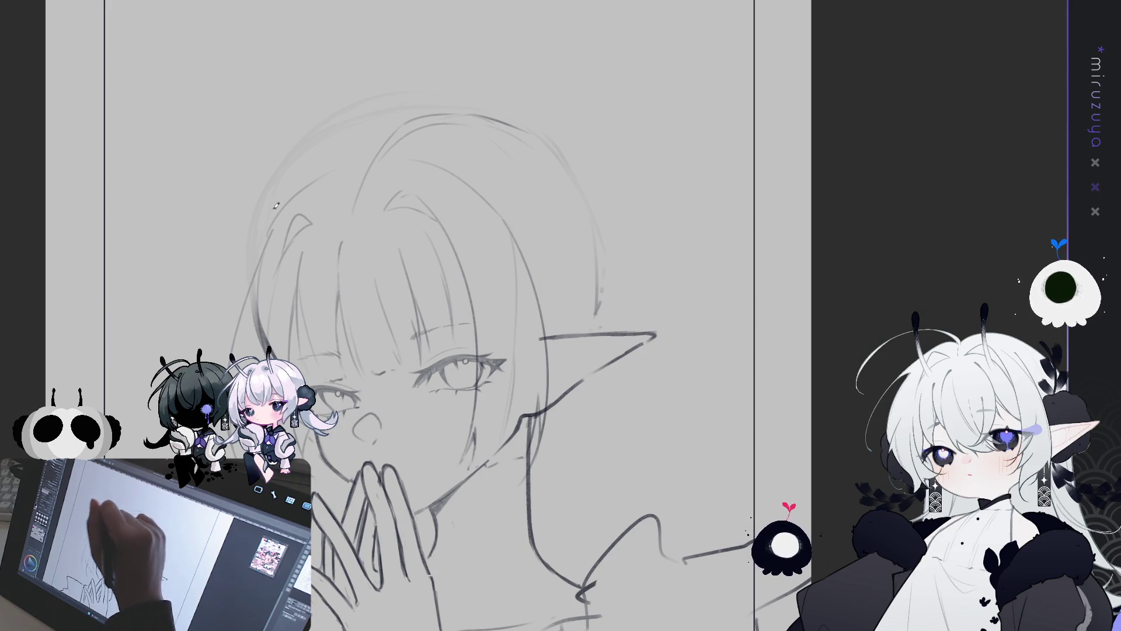
{"action": "mouse_move", "coordinate": [275, 230]}
{"action": "left_mouse_down"}
{"action": "mouse_move", "coordinate": [223, 229]}
{"action": "mouse_move", "coordinate": [254, 271]}
{"action": "left_mouse_up"}
Draw the headdress frill curves, reshaping the upper-left frill with hooked points.
{"action": "mouse_move", "coordinate": [290, 222]}
{"action": "left_mouse_down"}
{"action": "mouse_move", "coordinate": [266, 211]}
{"action": "mouse_move", "coordinate": [342, 192]}
{"action": "mouse_move", "coordinate": [423, 151]}
{"action": "left_mouse_up"}
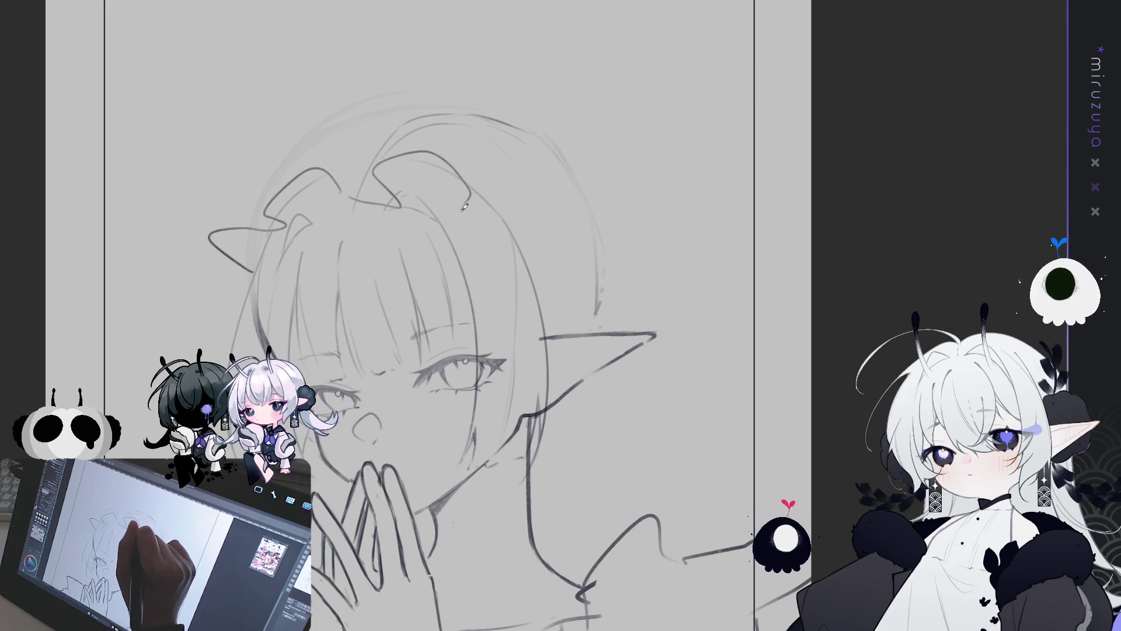
{"action": "left_click_drag", "start_coordinate": [500, 228], "coordinate": [555, 256]}
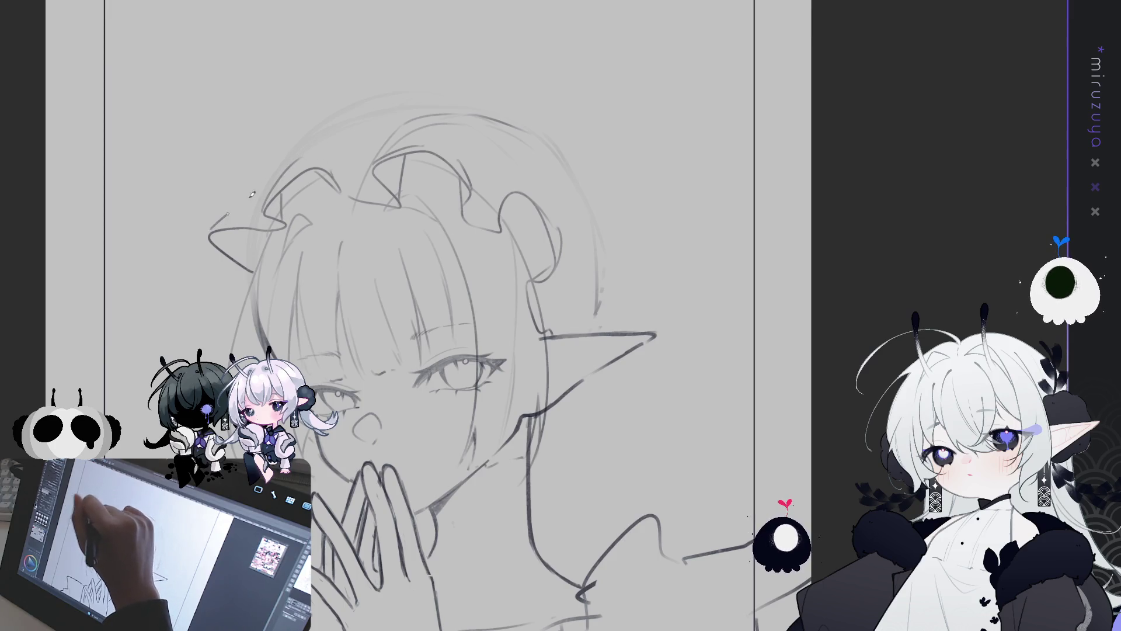
{"action": "key", "text": "ctrl+z"}
{"action": "left_click_drag", "start_coordinate": [257, 190], "coordinate": [270, 176]}
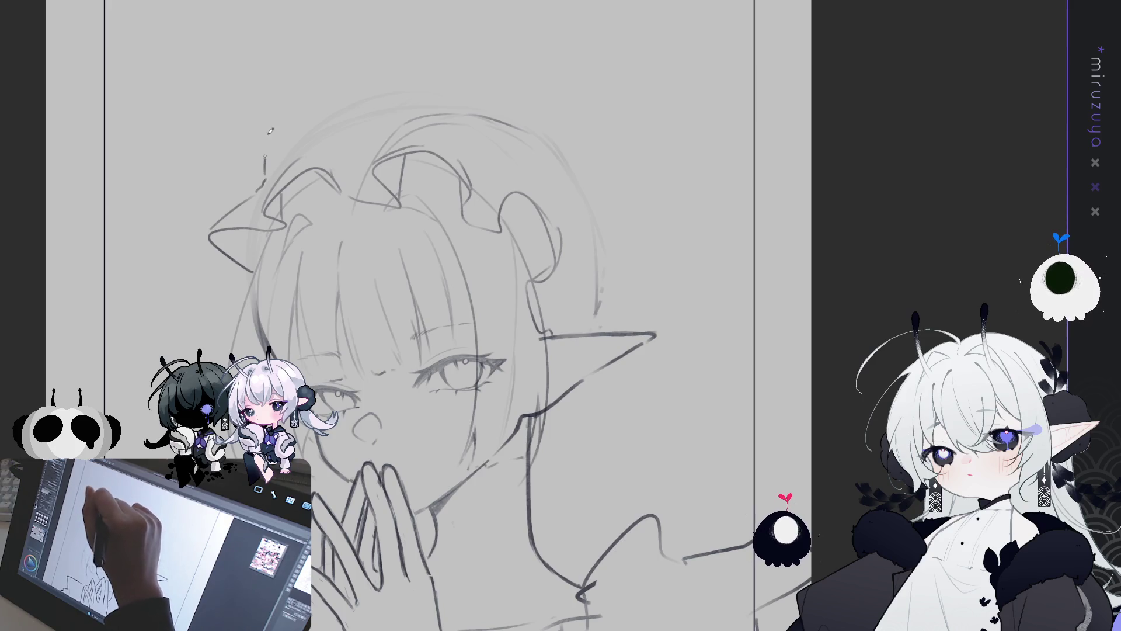
{"action": "key", "text": "ctrl+z"}
{"action": "left_click_drag", "start_coordinate": [266, 178], "coordinate": [248, 139]}
{"action": "left_click_drag", "start_coordinate": [267, 178], "coordinate": [259, 118]}
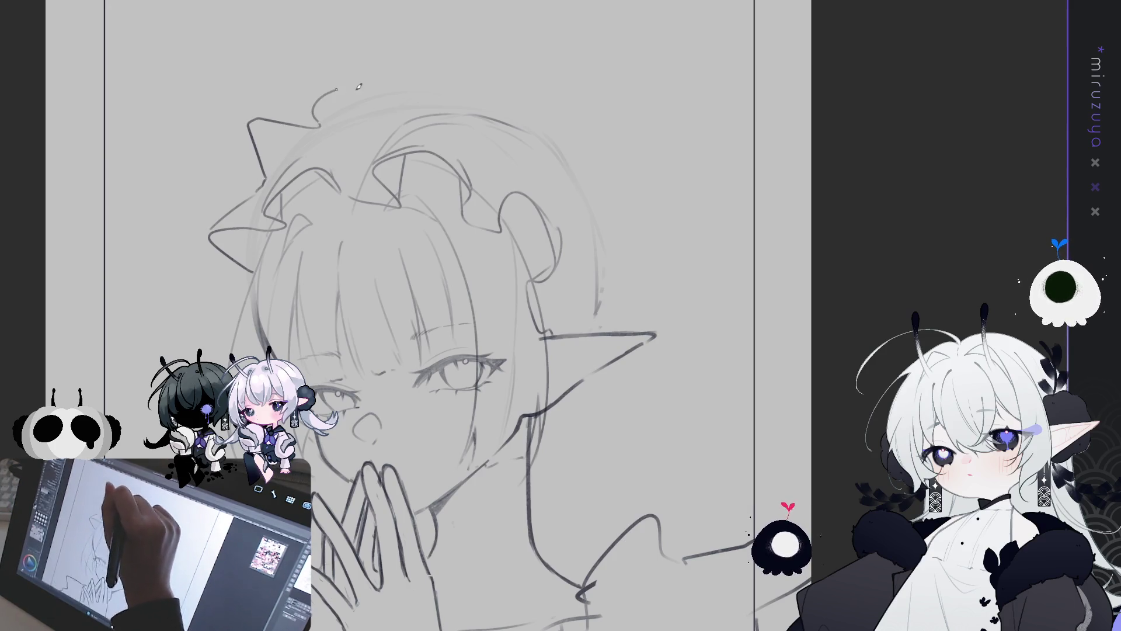
{"action": "key", "text": "ctrl+z"}
{"action": "left_click_drag", "start_coordinate": [265, 175], "coordinate": [274, 115]}
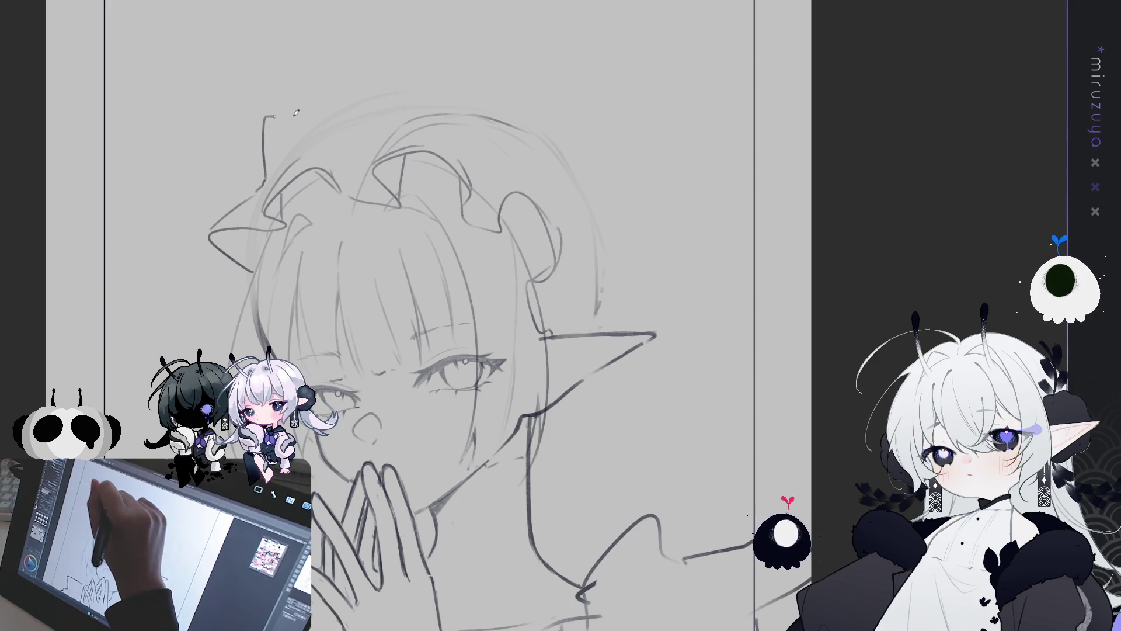
Arc the headdress's top edge across the head and over the bun, adding small ruffles.
{"action": "left_click_drag", "start_coordinate": [344, 116], "coordinate": [417, 89]}
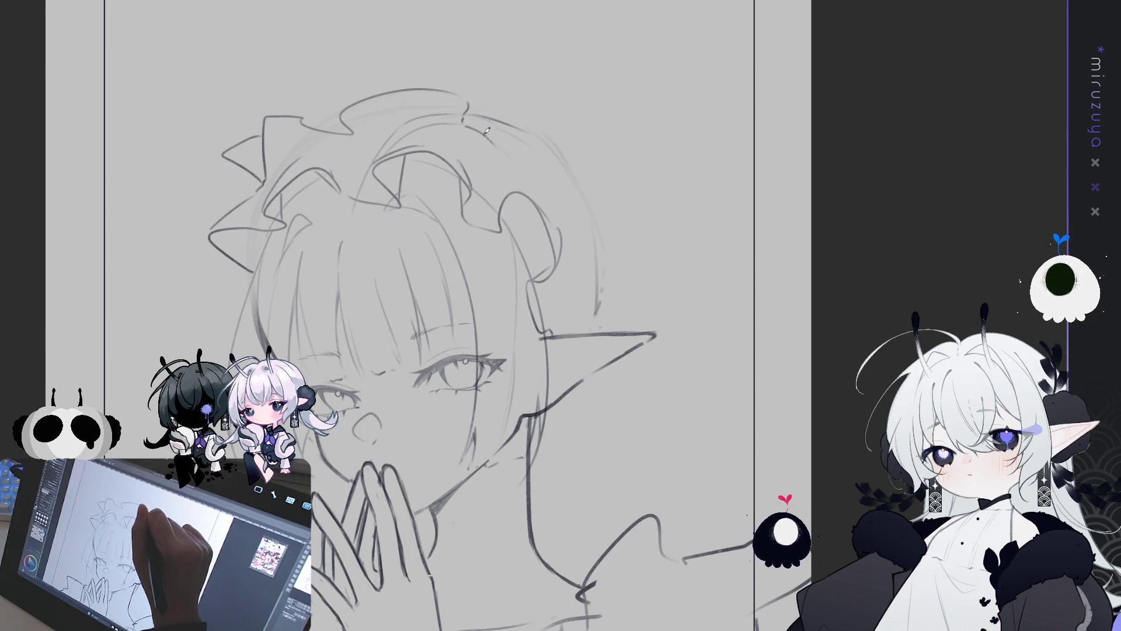
{"action": "mouse_move", "coordinate": [500, 151]}
{"action": "left_mouse_down"}
{"action": "mouse_move", "coordinate": [577, 172]}
{"action": "mouse_move", "coordinate": [583, 309]}
{"action": "left_mouse_up"}
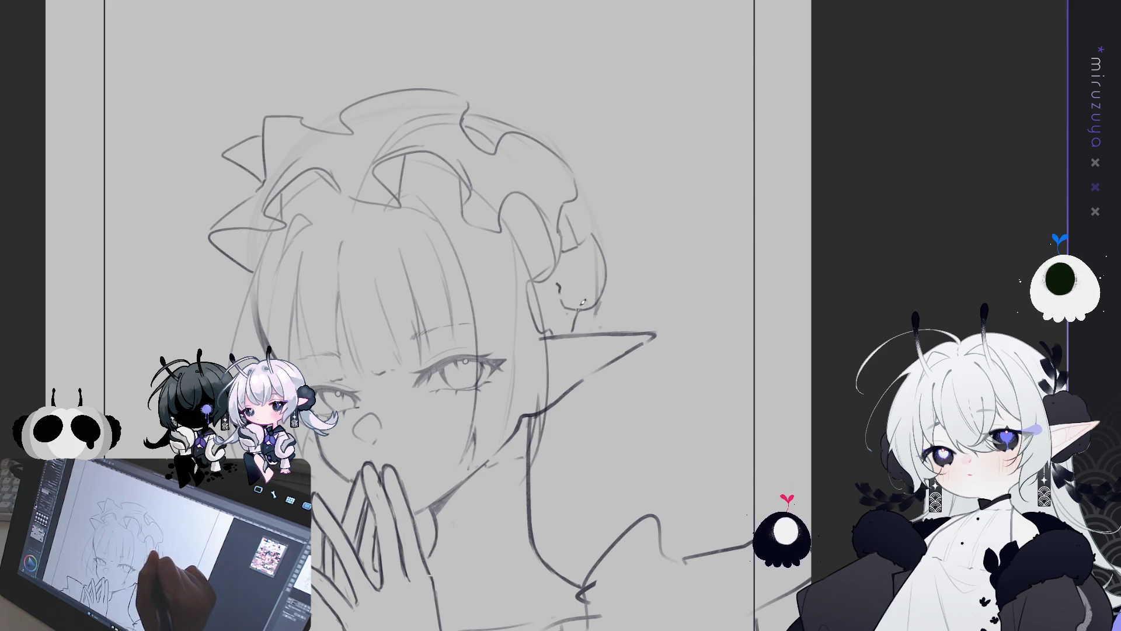
{"action": "left_click_drag", "start_coordinate": [469, 104], "coordinate": [467, 112]}
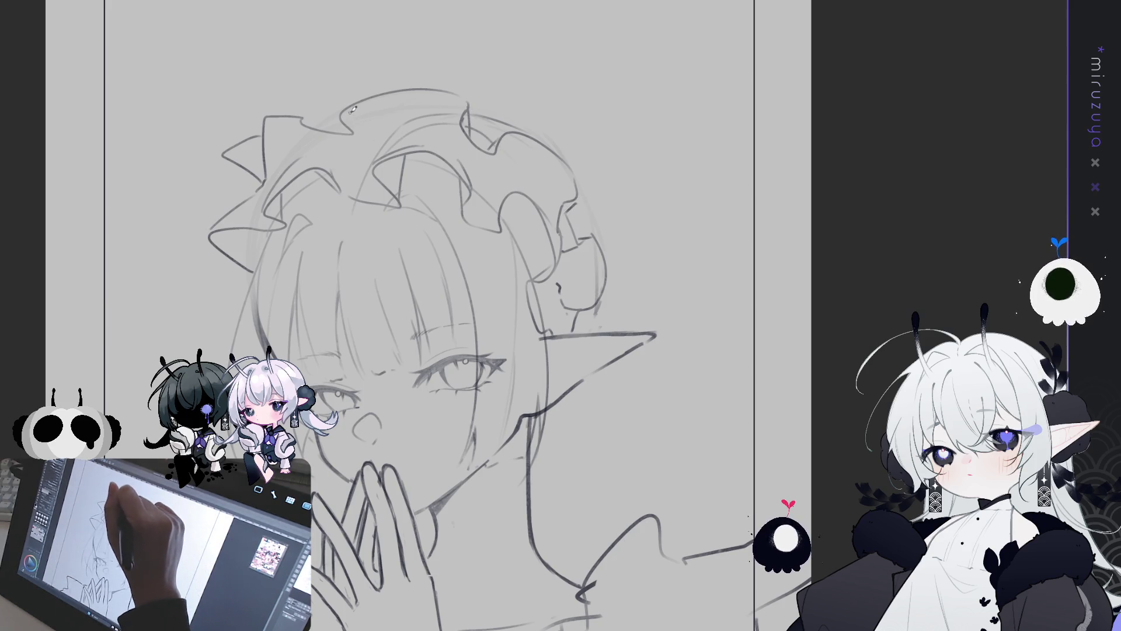
{"action": "left_click_drag", "start_coordinate": [361, 125], "coordinate": [349, 153]}
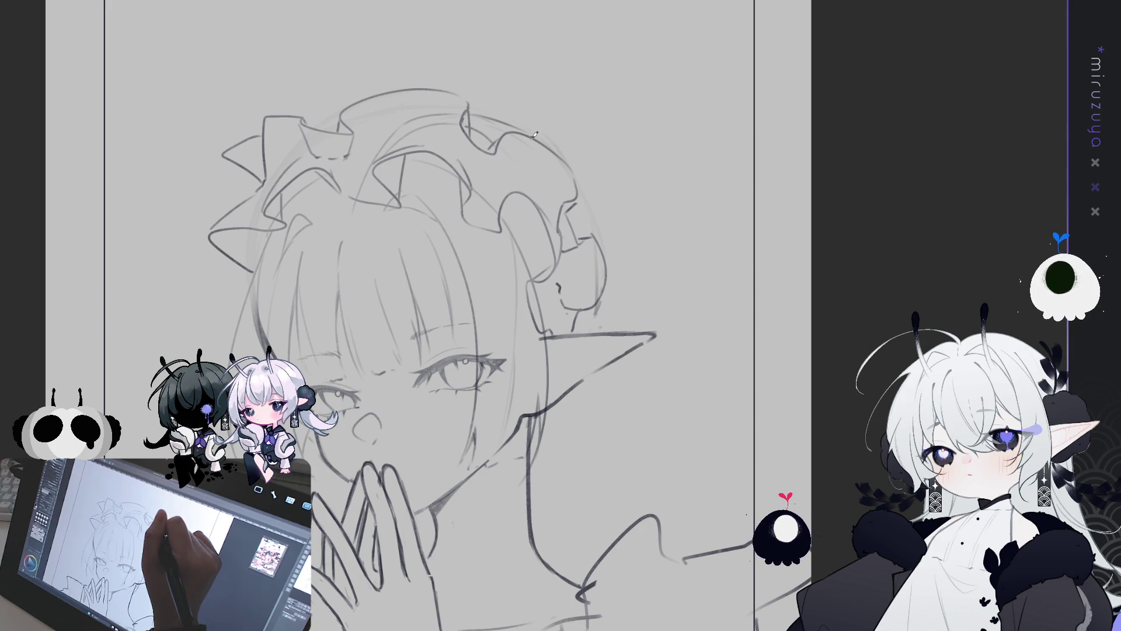
Curl the end of the left ribbon downward.
{"action": "left_click_drag", "start_coordinate": [250, 273], "coordinate": [225, 294]}
{"action": "key", "text": "ctrl+z"}
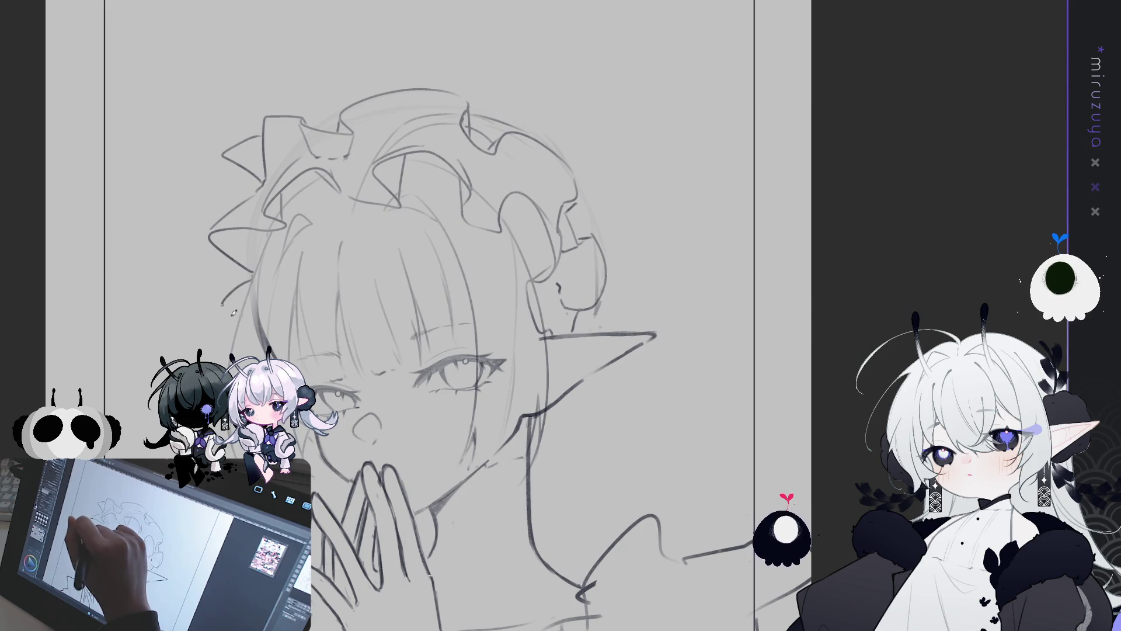
{"action": "key", "text": "ctrl+z"}
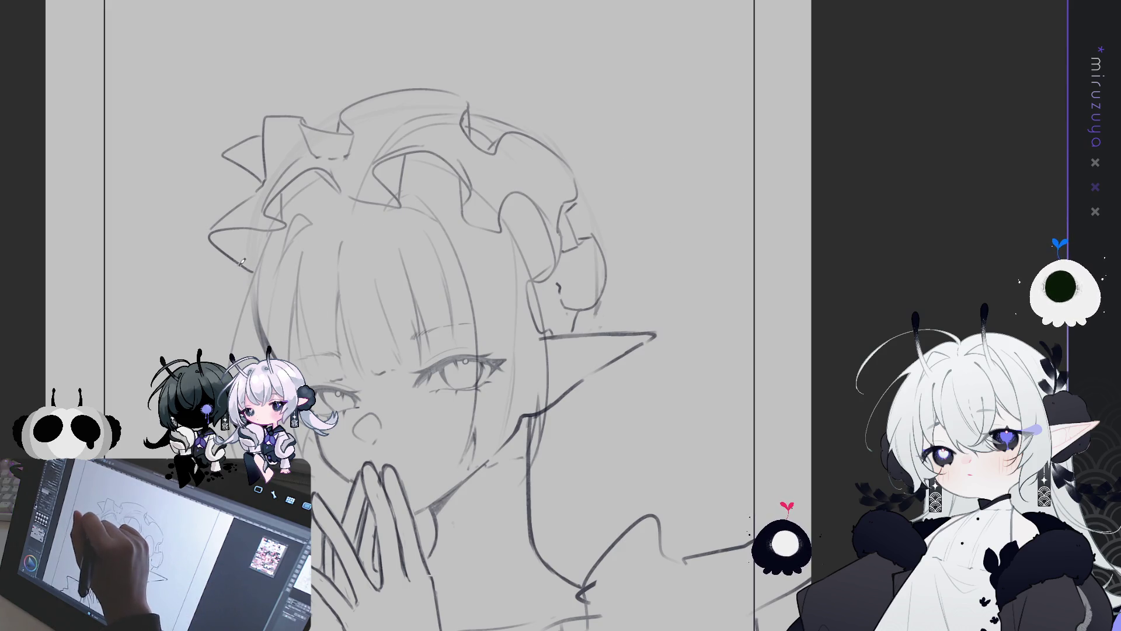
{"action": "left_click_drag", "start_coordinate": [241, 269], "coordinate": [228, 304]}
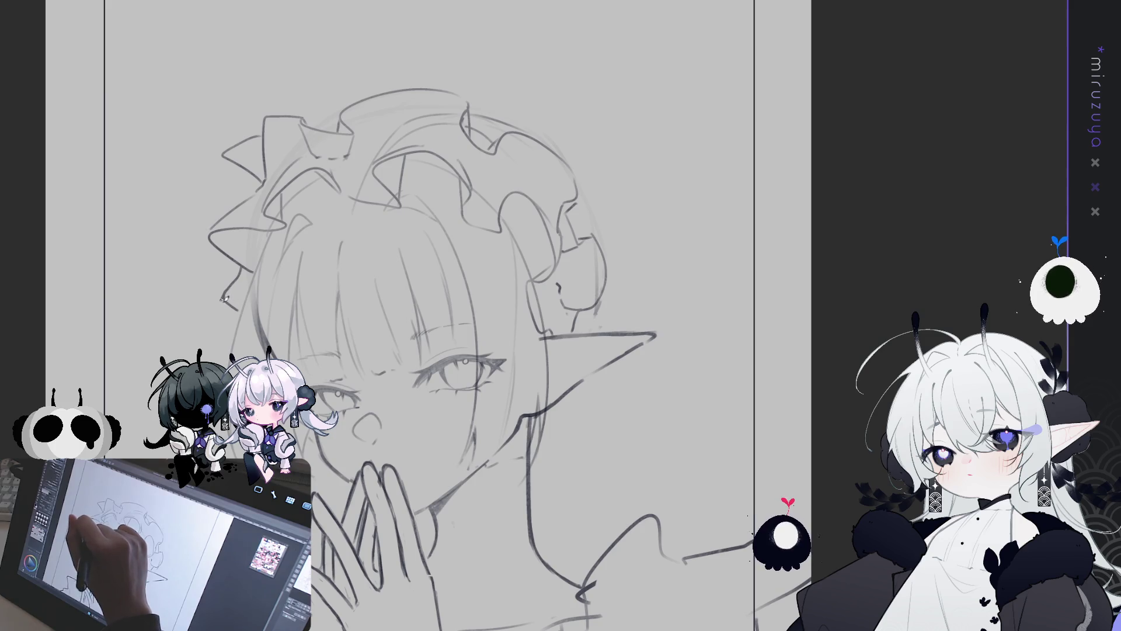
{"action": "mouse_move", "coordinate": [700, 343]}
{"action": "left_mouse_down"}
{"action": "mouse_move", "coordinate": [660, 342]}
{"action": "mouse_move", "coordinate": [638, 358]}
{"action": "left_mouse_up"}
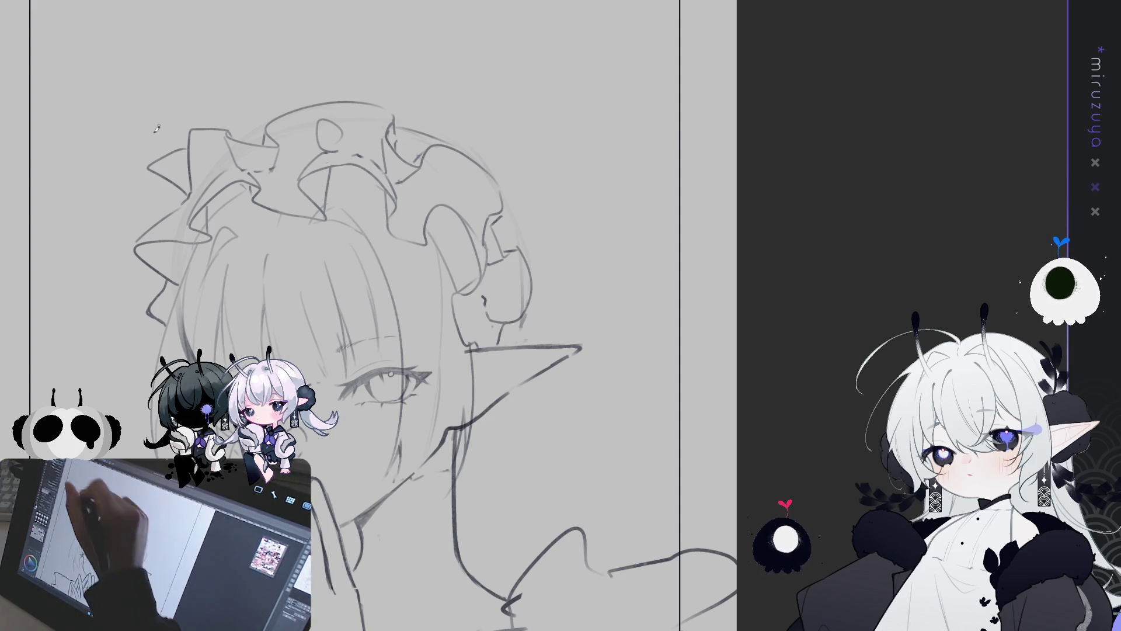
Erase the headdress's left ruffles and pan to bring more of the face into view.
{"action": "mouse_move", "coordinate": [184, 192]}
{"action": "left_mouse_down"}
{"action": "mouse_move", "coordinate": [164, 166]}
{"action": "mouse_move", "coordinate": [189, 146]}
{"action": "mouse_move", "coordinate": [153, 189]}
{"action": "left_mouse_up"}
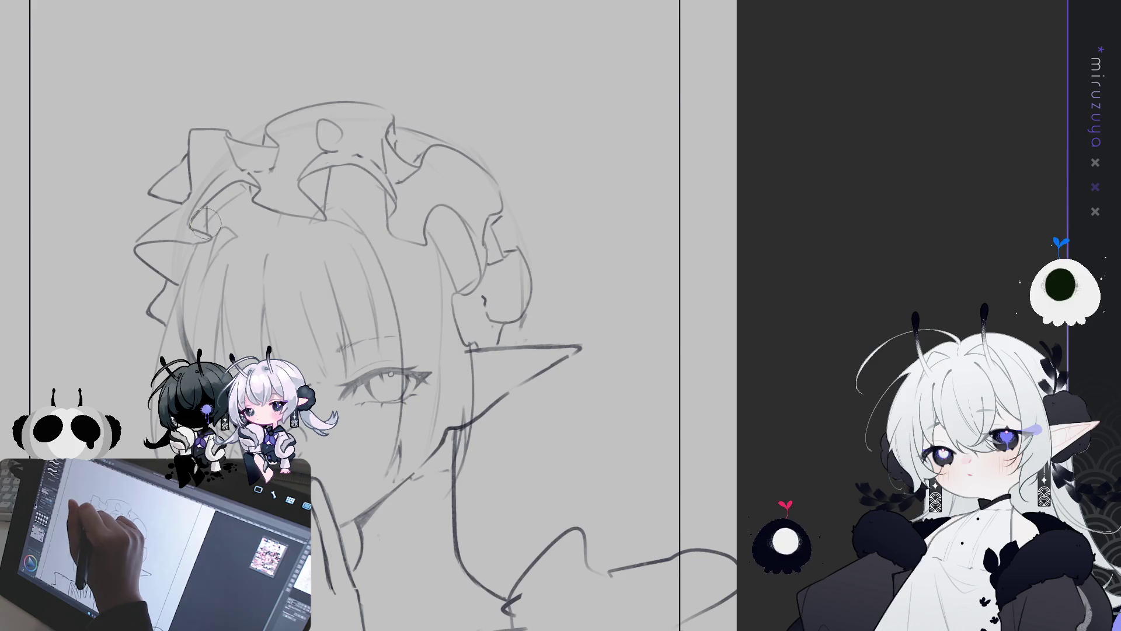
{"action": "left_click_drag", "start_coordinate": [240, 187], "coordinate": [193, 88]}
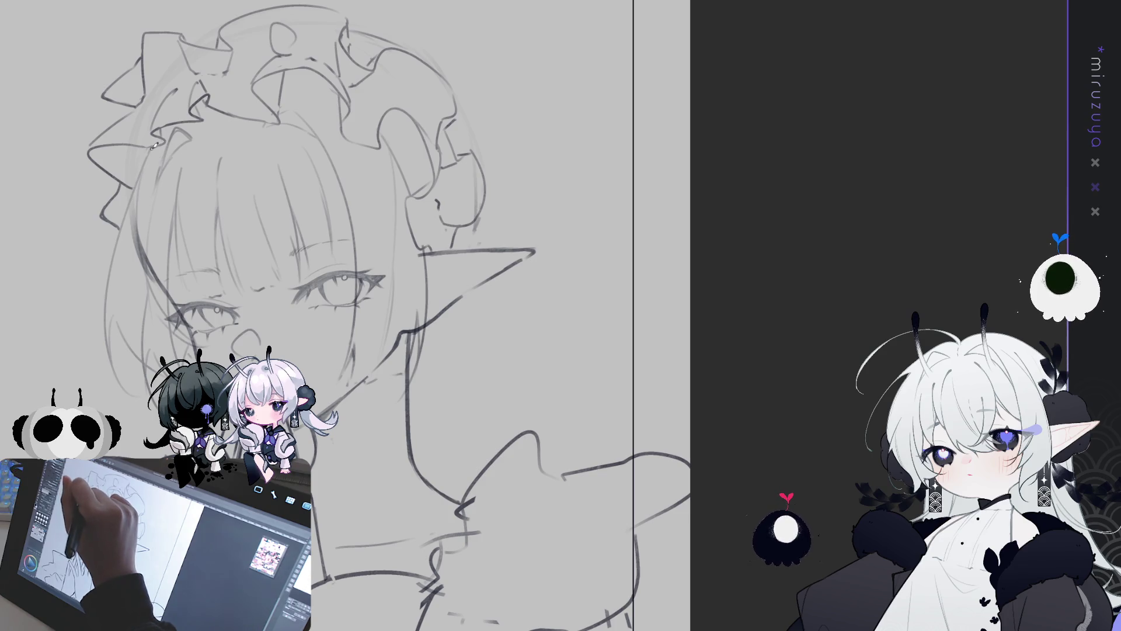
Stroke the headdress's top-right edge, then redo the side bun's top and side outline arcs.
{"action": "left_click_drag", "start_coordinate": [140, 190], "coordinate": [79, 216]}
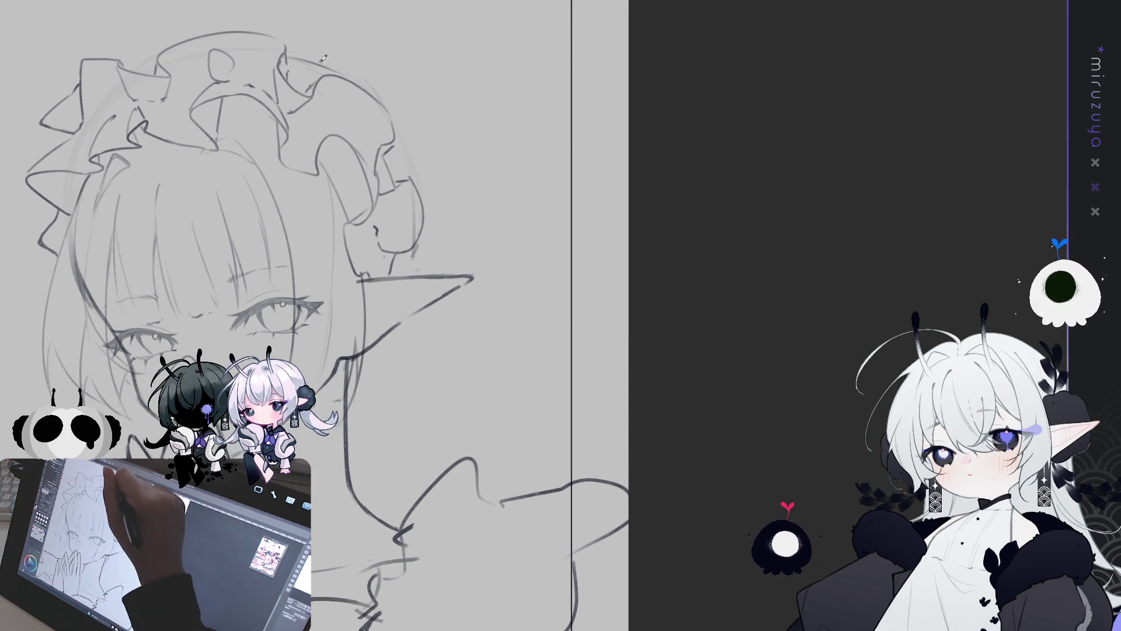
{"action": "left_click_drag", "start_coordinate": [288, 50], "coordinate": [329, 65]}
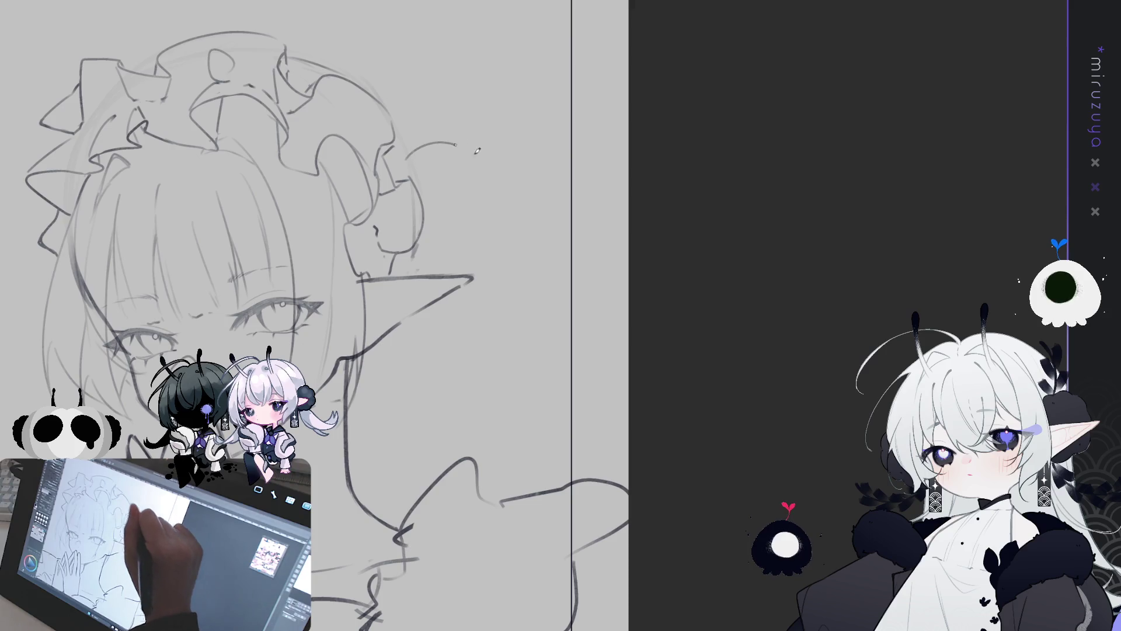
{"action": "key", "text": "ctrl+z"}
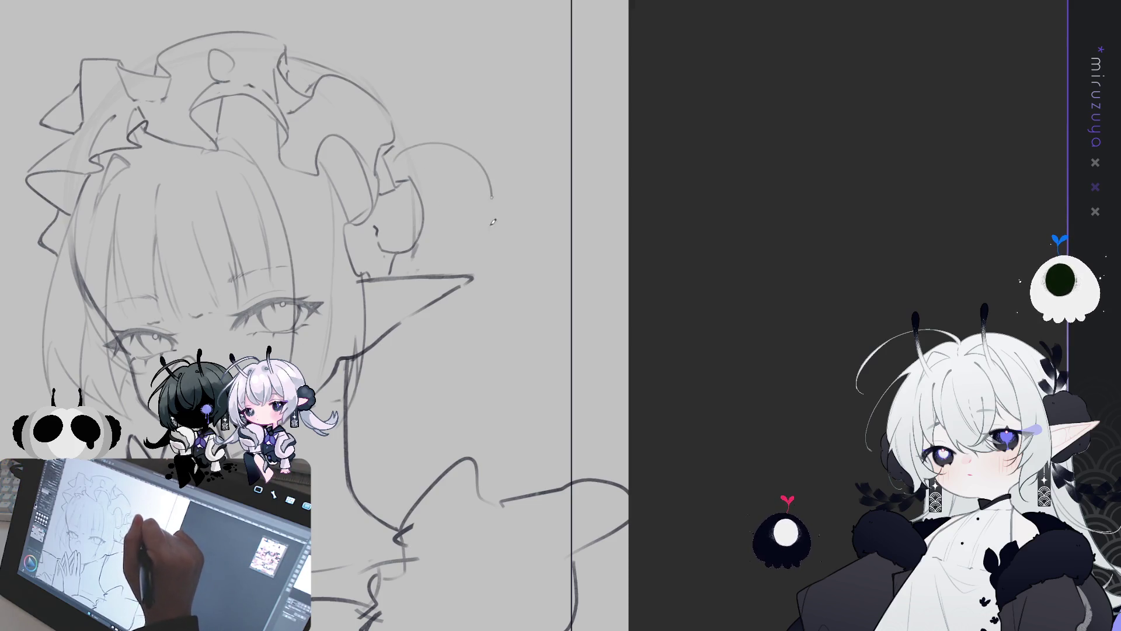
{"action": "key", "text": "ctrl+z"}
{"action": "left_click_drag", "start_coordinate": [388, 159], "coordinate": [463, 166]}
{"action": "key", "text": "ctrl+z"}
{"action": "mouse_move", "coordinate": [391, 159]}
{"action": "left_mouse_down"}
{"action": "mouse_move", "coordinate": [438, 140]}
{"action": "mouse_move", "coordinate": [483, 234]}
{"action": "left_mouse_up"}
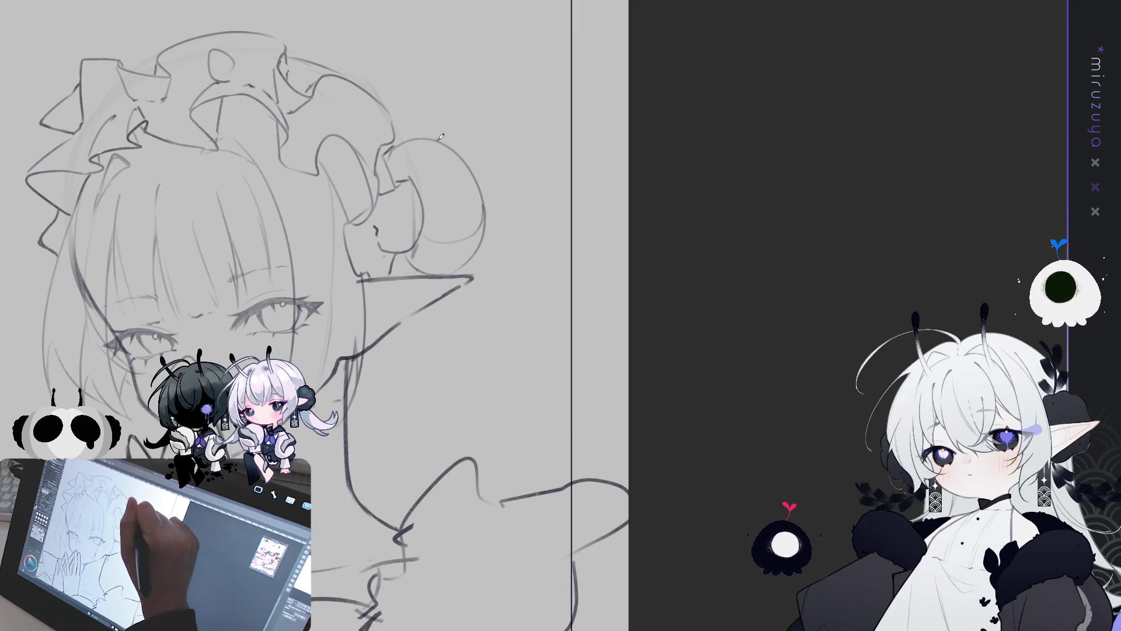
Redraw the bun's right-side arc and add a short curl stroke inside the bun.
{"action": "key", "text": "ctrl+z"}
{"action": "left_click_drag", "start_coordinate": [435, 140], "coordinate": [486, 210]}
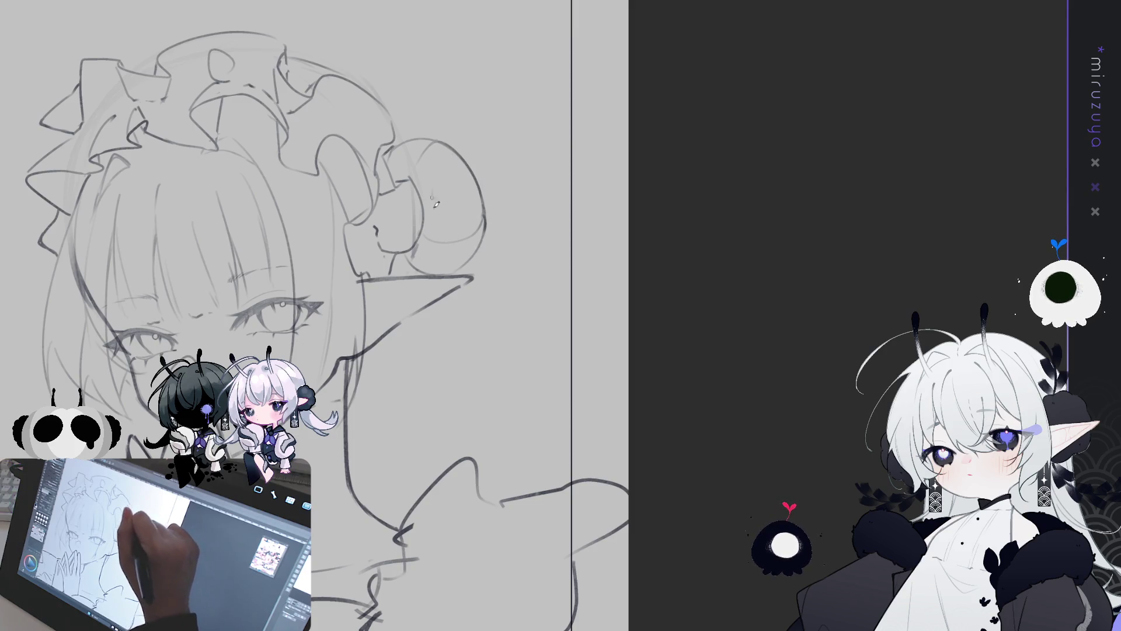
{"action": "key", "text": "ctrl+z"}
{"action": "left_click_drag", "start_coordinate": [422, 196], "coordinate": [459, 211]}
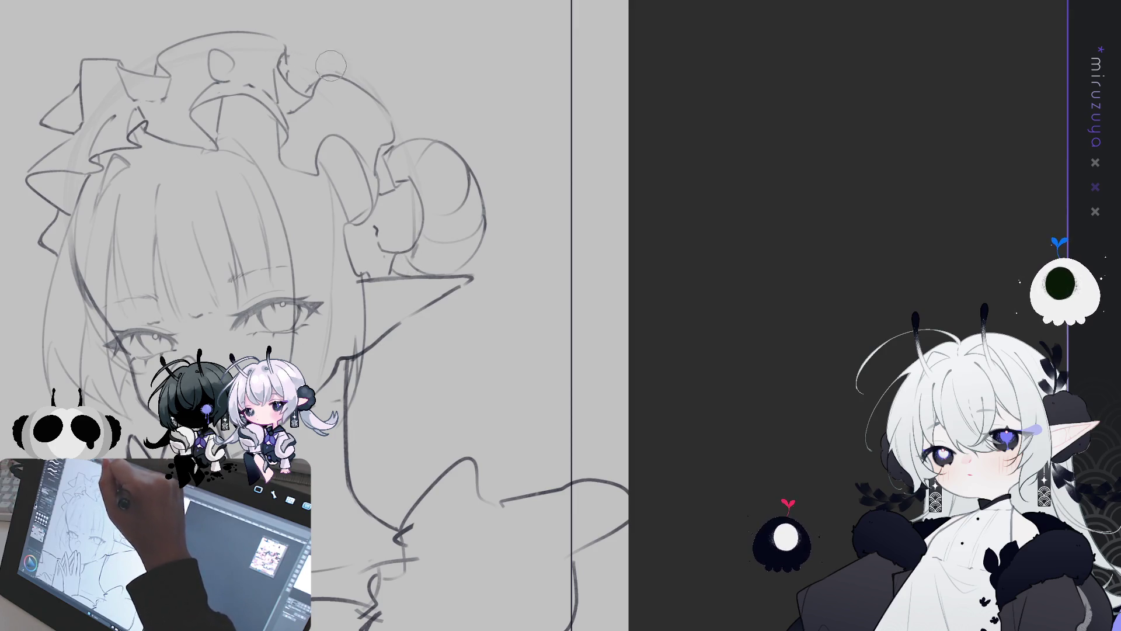
{"action": "key", "text": "e"}
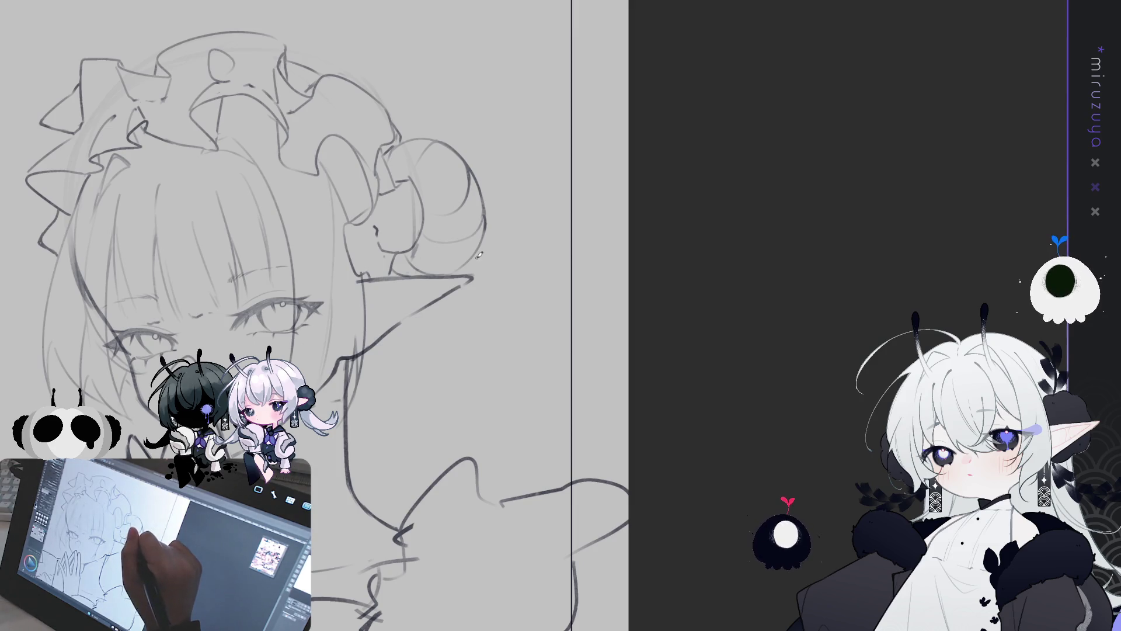
{"action": "mouse_move", "coordinate": [478, 255]}
{"action": "left_mouse_down"}
{"action": "mouse_move", "coordinate": [501, 168]}
{"action": "mouse_move", "coordinate": [495, 98]}
{"action": "left_mouse_up"}
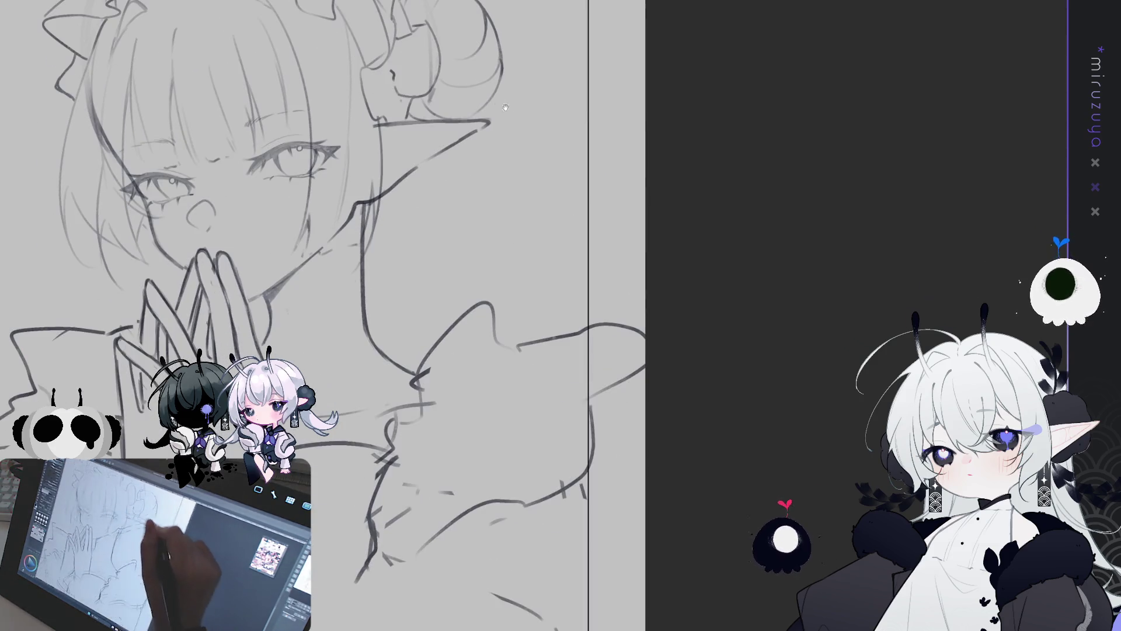
Erase part of the dark line beside the face, flipping the canvas to check.
{"action": "mouse_move", "coordinate": [441, 175]}
{"action": "left_mouse_down"}
{"action": "mouse_move", "coordinate": [570, 257]}
{"action": "mouse_move", "coordinate": [590, 285]}
{"action": "left_mouse_up"}
{"action": "key", "text": "h"}
{"action": "key", "text": "h"}
{"action": "left_click_drag", "start_coordinate": [791, 337], "coordinate": [928, 335]}
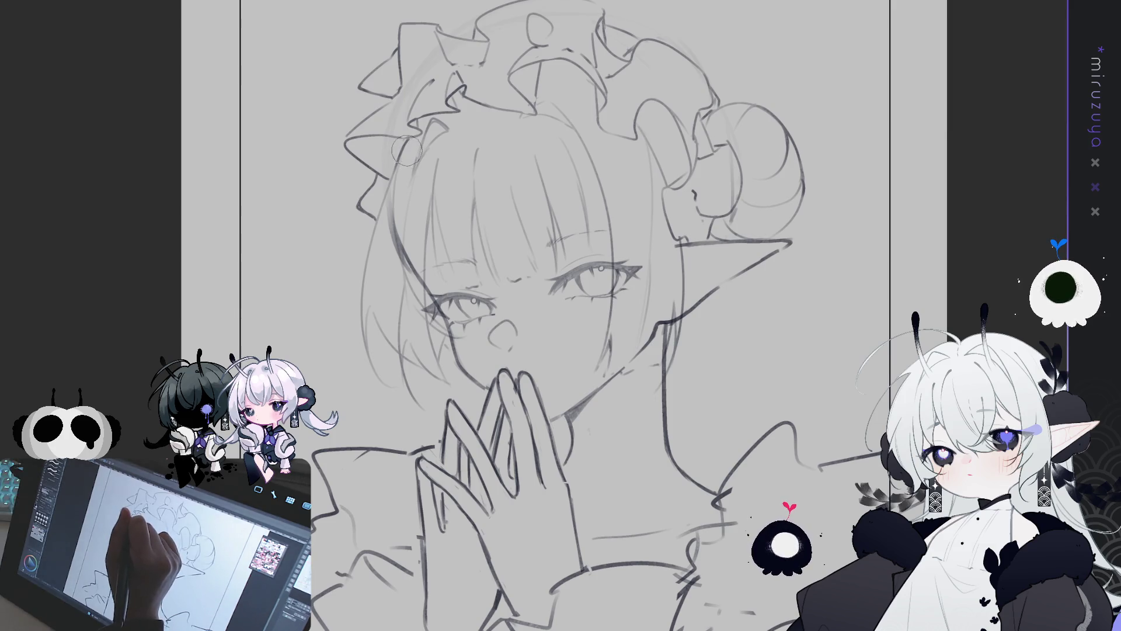
{"action": "mouse_move", "coordinate": [392, 175]}
{"action": "left_mouse_down"}
{"action": "mouse_move", "coordinate": [403, 224]}
{"action": "mouse_move", "coordinate": [359, 290]}
{"action": "left_mouse_up"}
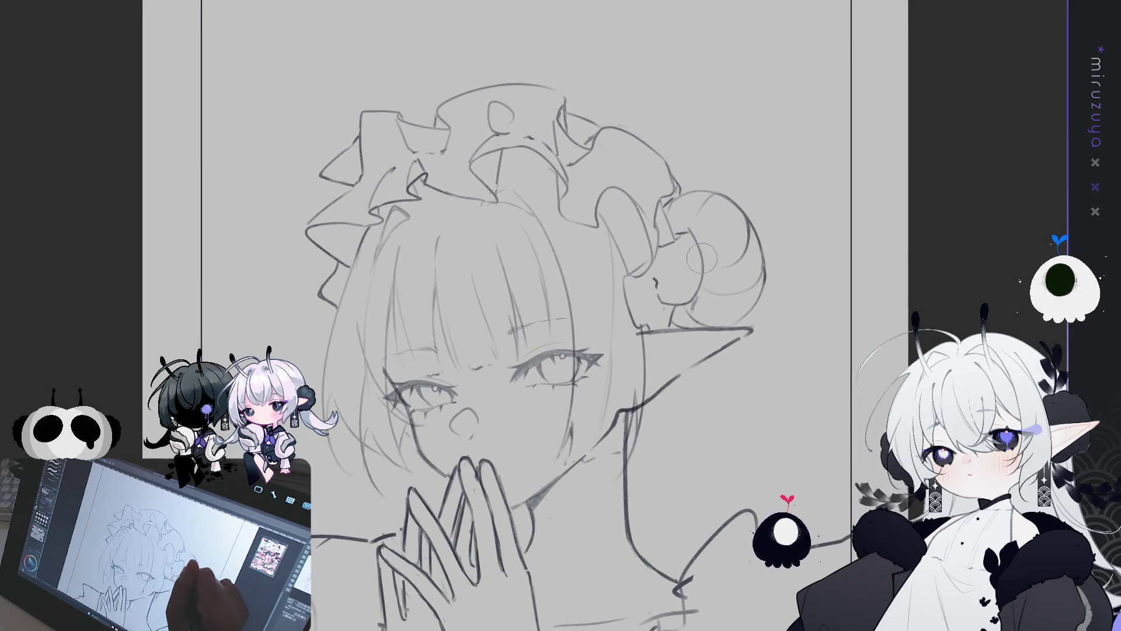
{"action": "left_click_drag", "start_coordinate": [688, 277], "coordinate": [626, 195]}
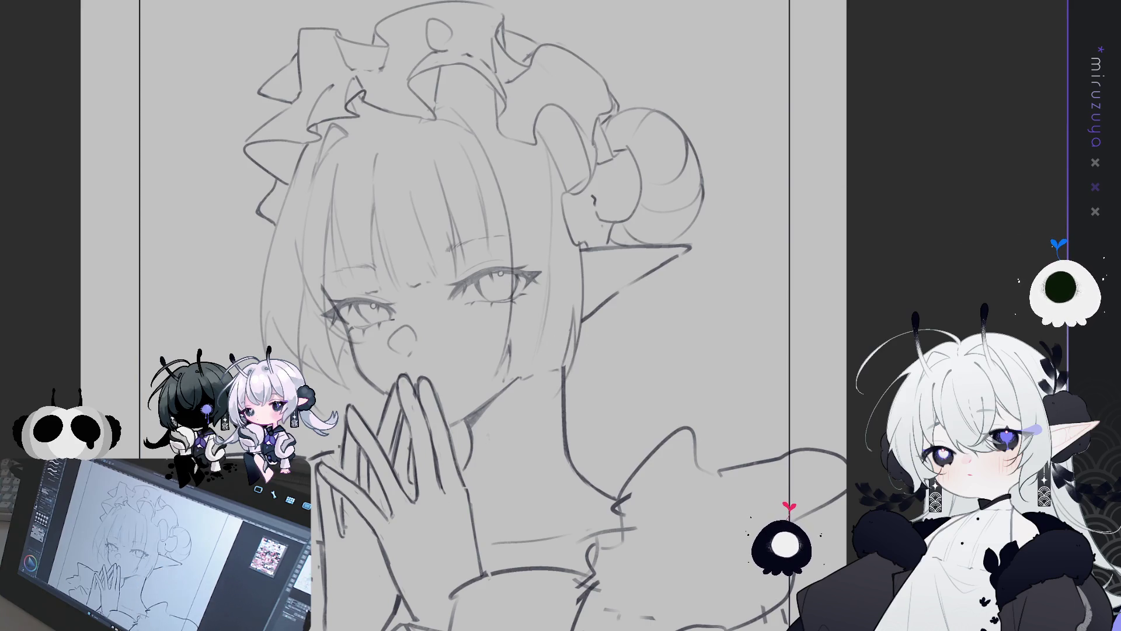
{"action": "key", "text": "h"}
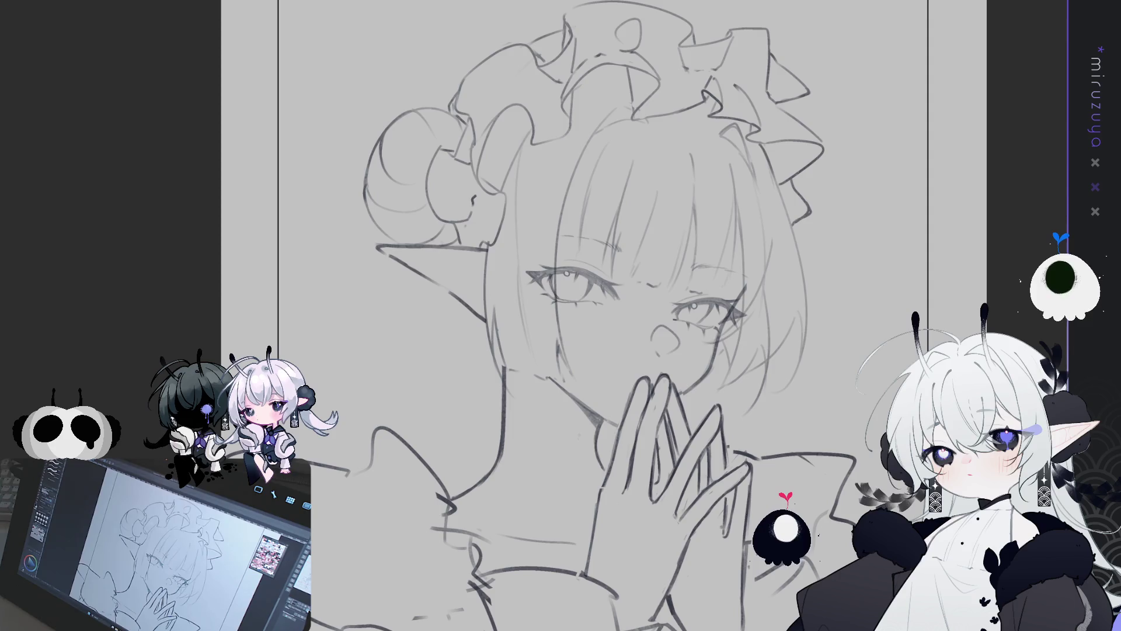
{"action": "key", "text": "h"}
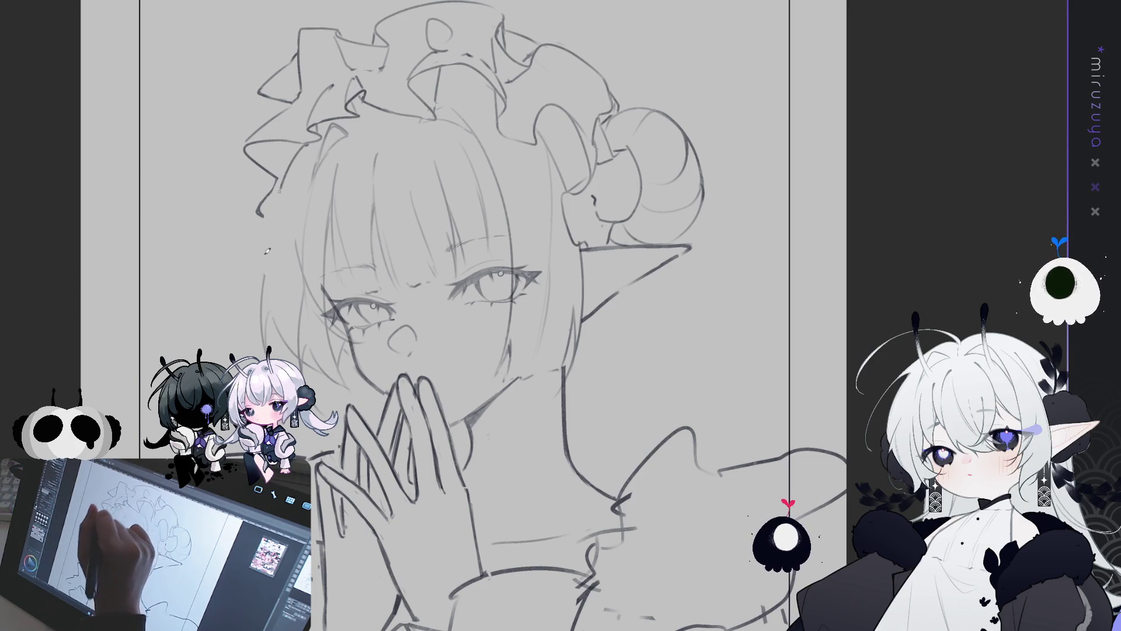
Draw two long strands down the hair's left edge and push the left bow slightly left.
{"action": "left_click_drag", "start_coordinate": [313, 145], "coordinate": [265, 273]}
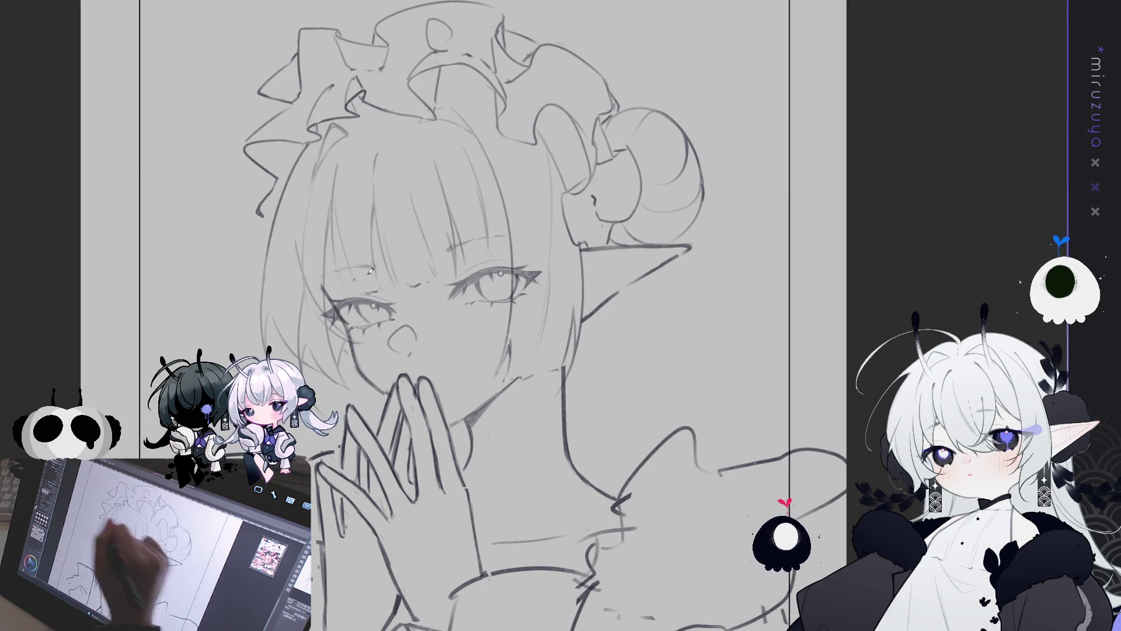
{"action": "left_click_drag", "start_coordinate": [275, 199], "coordinate": [266, 332]}
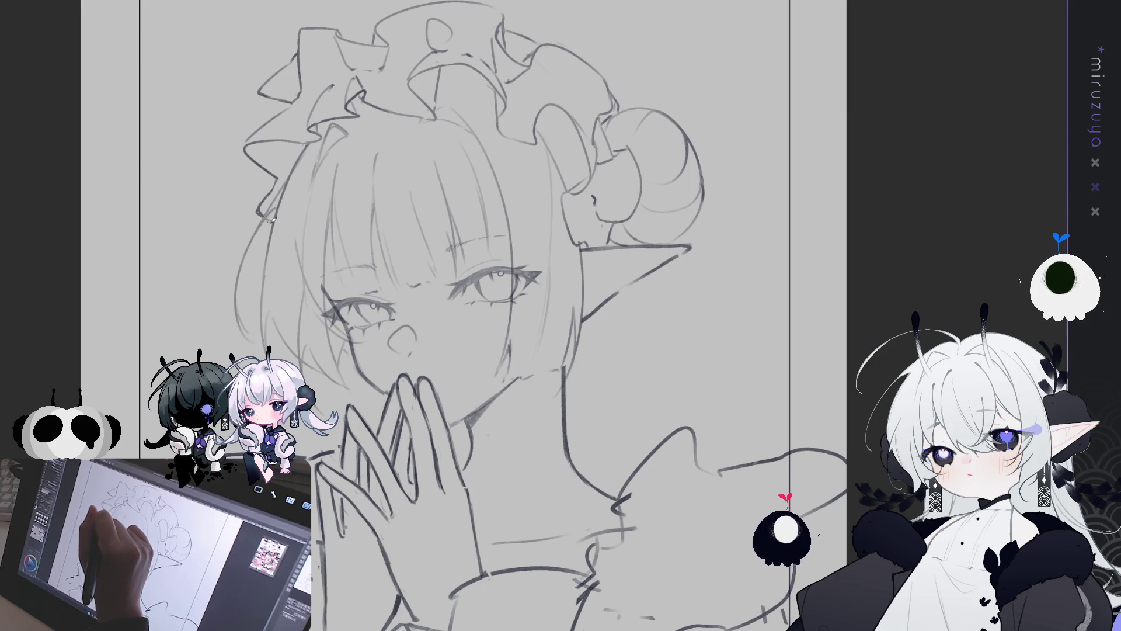
{"action": "left_click_drag", "start_coordinate": [244, 69], "coordinate": [193, 116]}
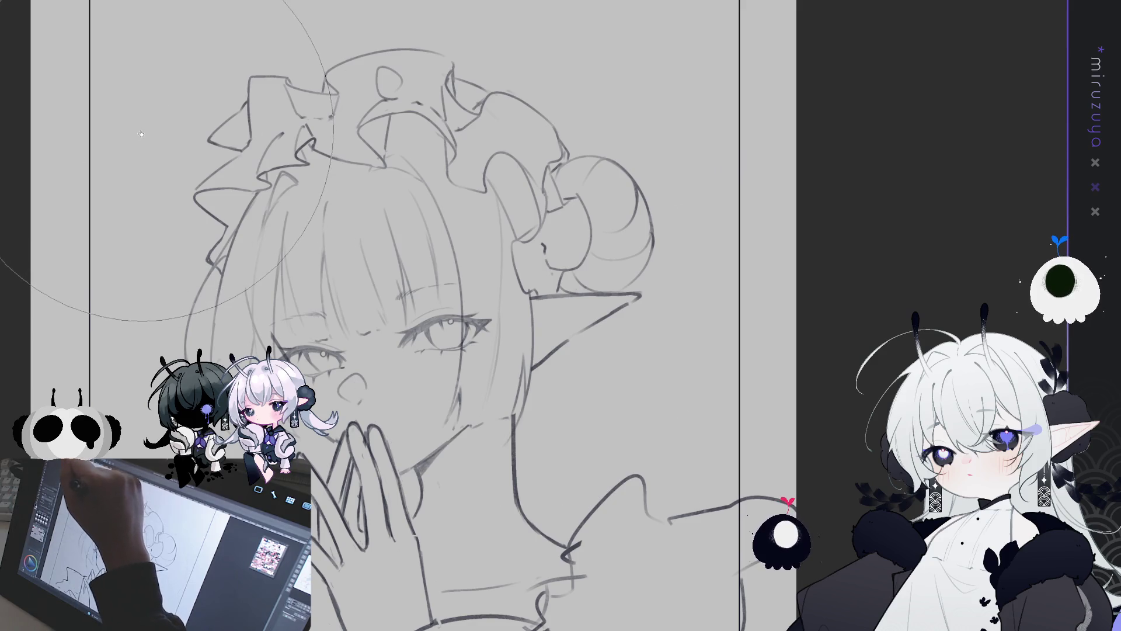
{"action": "left_click_drag", "start_coordinate": [141, 133], "coordinate": [136, 135]}
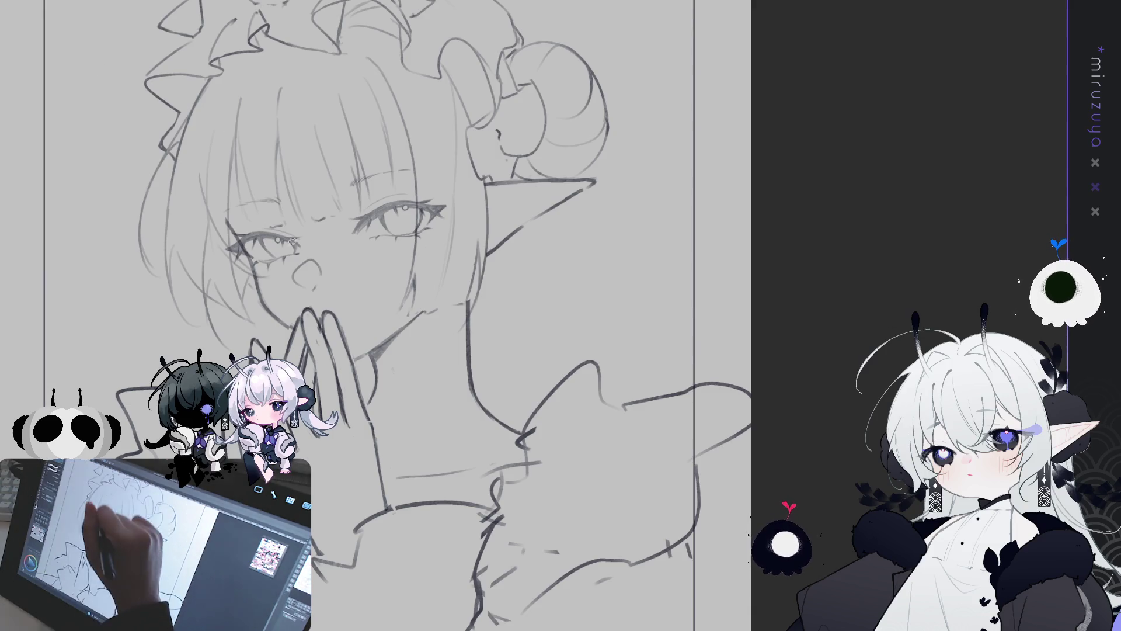
{"action": "mouse_move", "coordinate": [298, 259]}
{"action": "left_mouse_down"}
{"action": "mouse_move", "coordinate": [205, 231]}
{"action": "mouse_move", "coordinate": [280, 170]}
{"action": "mouse_move", "coordinate": [225, 227]}
{"action": "mouse_move", "coordinate": [309, 240]}
{"action": "left_mouse_up"}
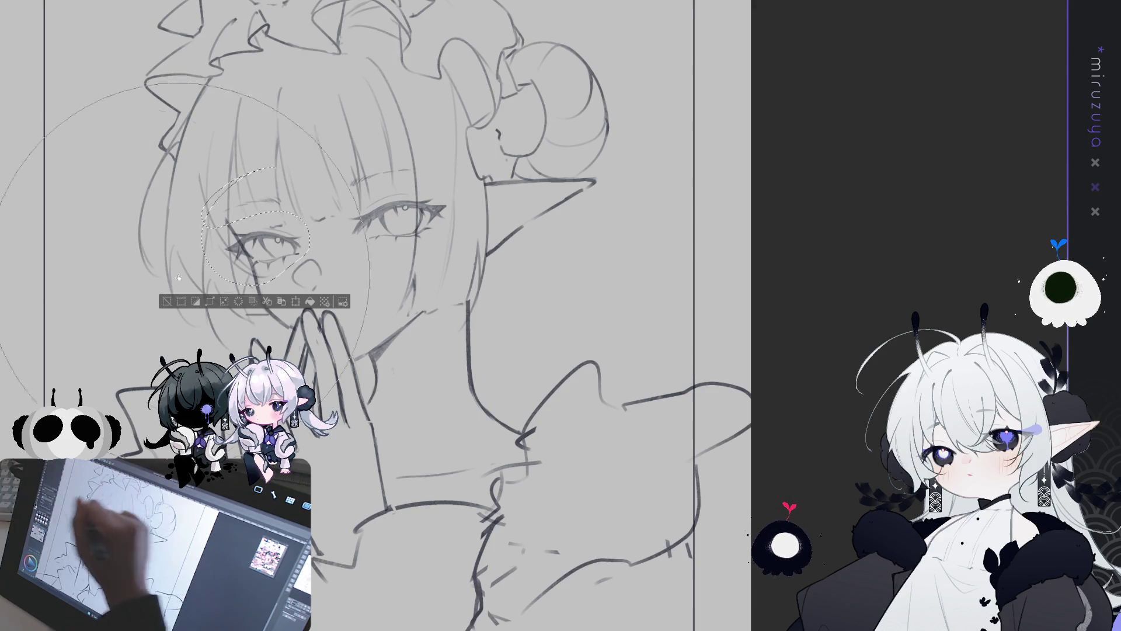
Swap the left-eye selection for an oval around the right eye, transform it, and deselect.
{"action": "key", "text": "bracketleft"}
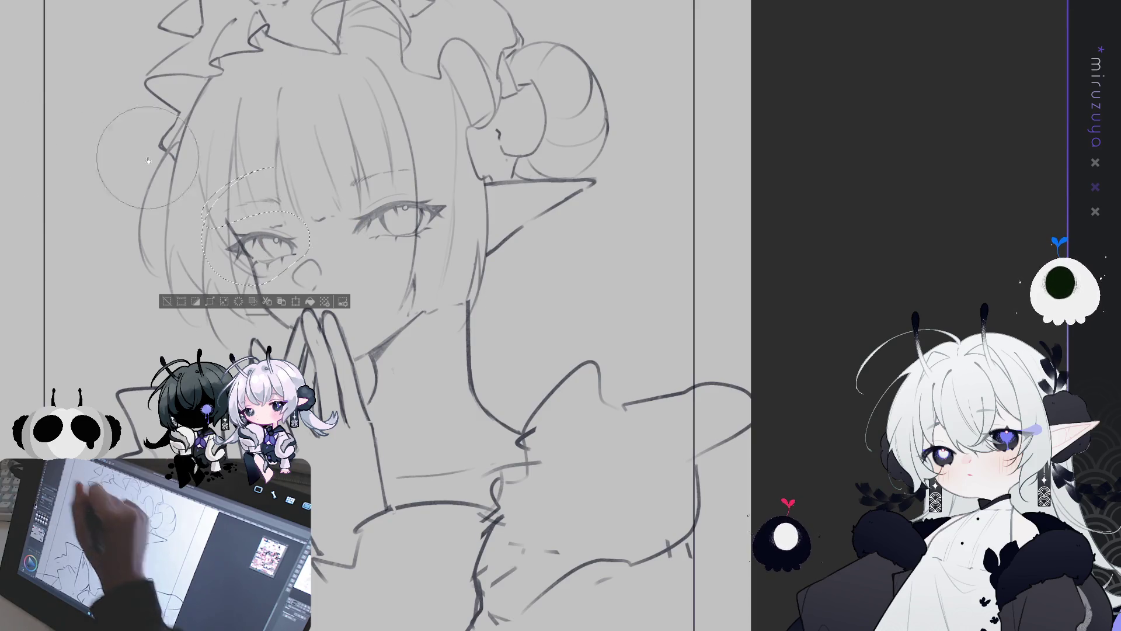
{"action": "key", "text": "ctrl+d"}
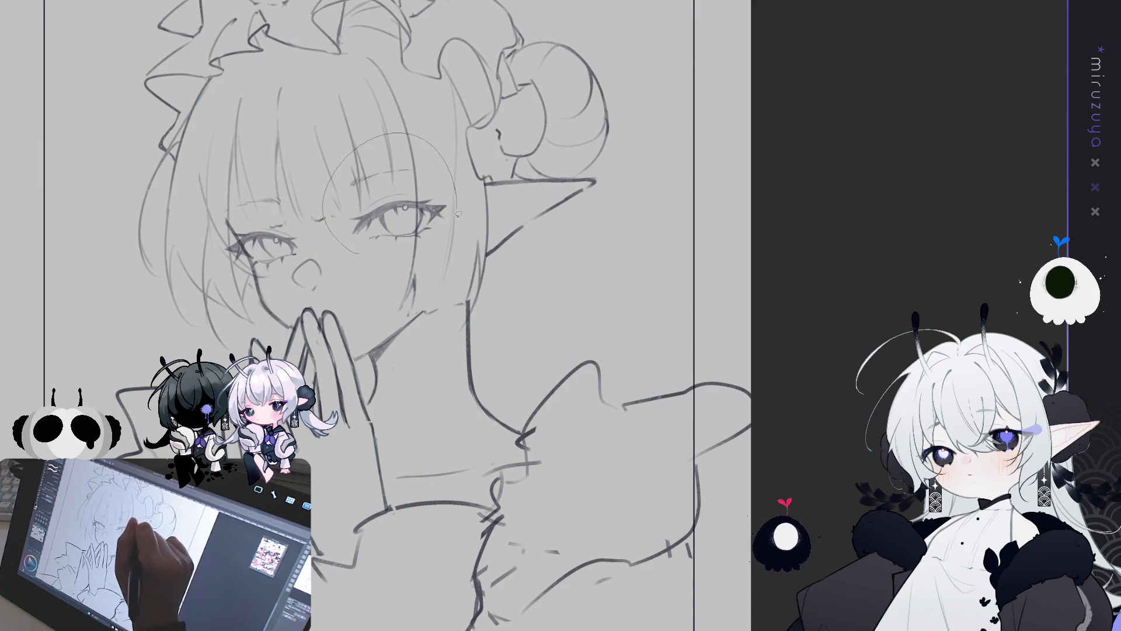
{"action": "left_click_drag", "start_coordinate": [458, 214], "coordinate": [457, 214]}
{"action": "key", "text": "ctrl+t"}
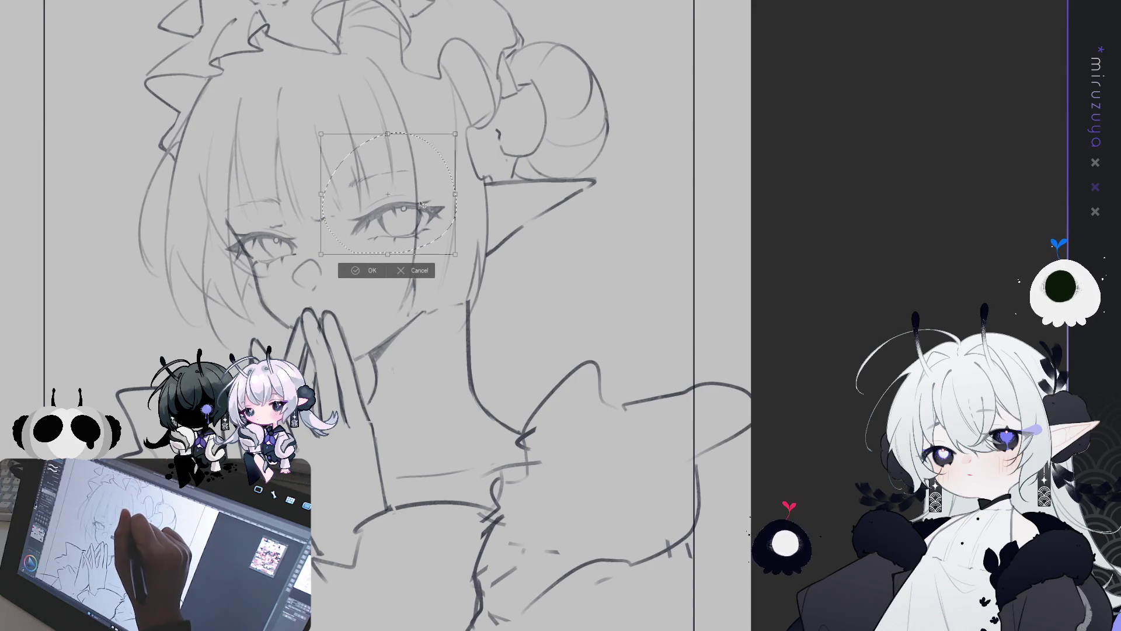
{"action": "left_click", "coordinate": [358, 271]}
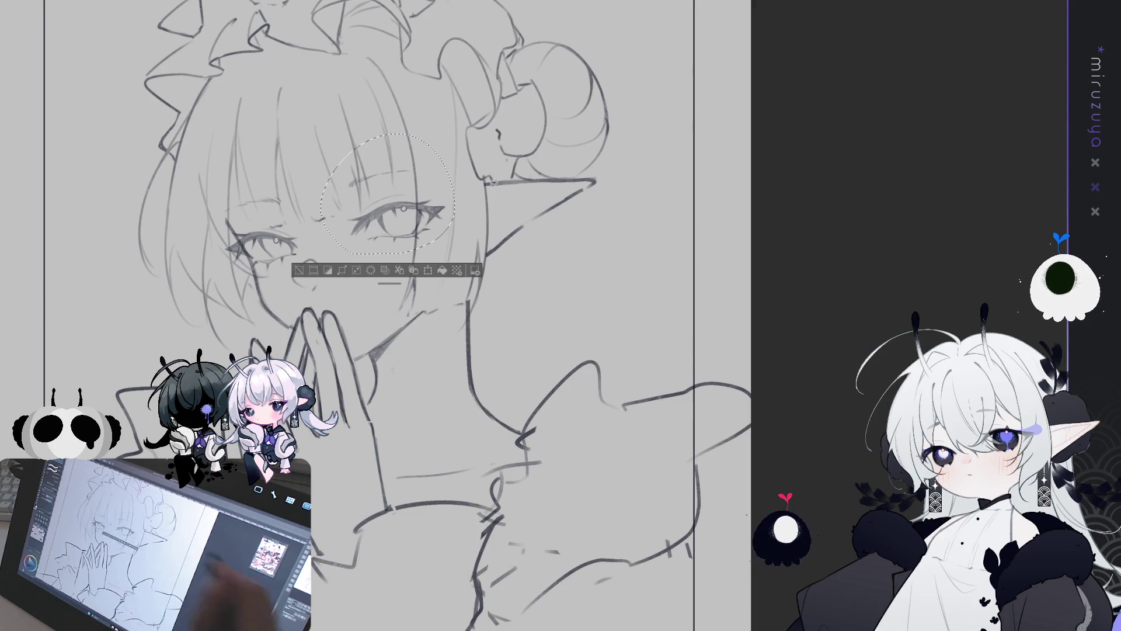
{"action": "key", "text": "h"}
{"action": "left_click", "coordinate": [591, 271]}
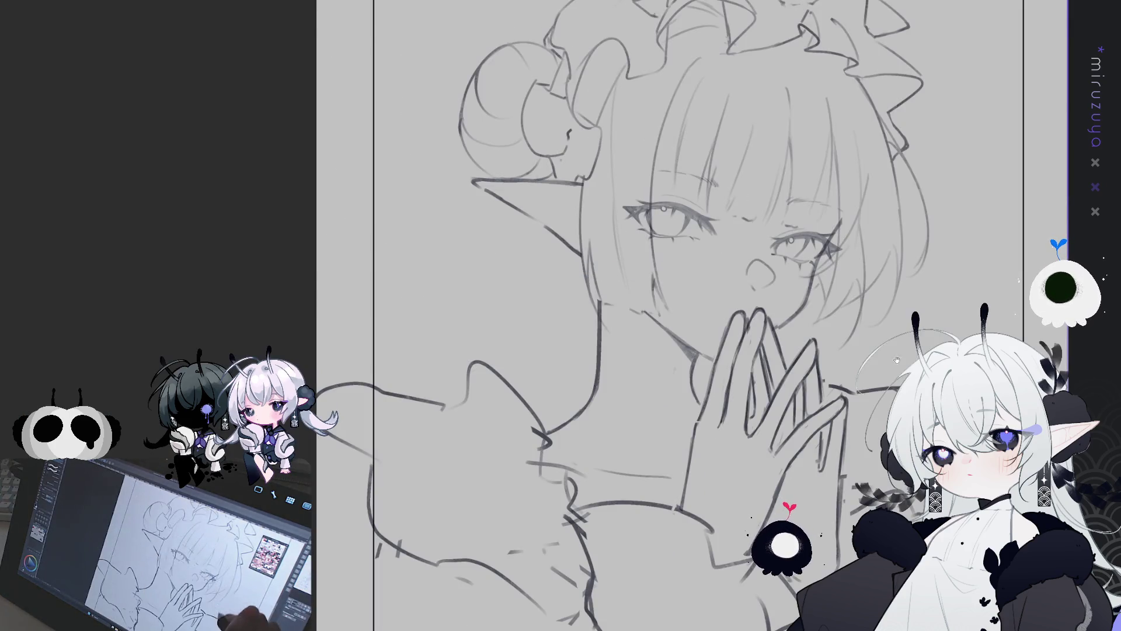
Flip, zoom out and reposition the page to compare the whole figure, then zoom back on the face.
{"action": "left_click_drag", "start_coordinate": [876, 384], "coordinate": [564, 380]}
{"action": "left_click_drag", "start_coordinate": [618, 414], "coordinate": [616, 433]}
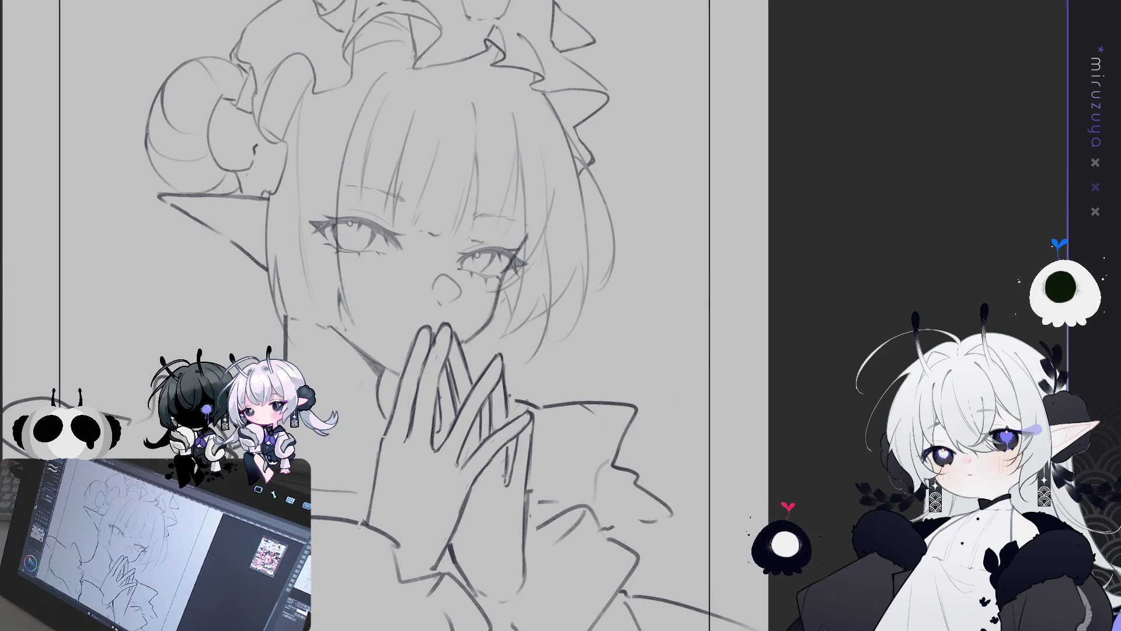
{"action": "key", "text": "h"}
{"action": "key", "text": "ctrl+minus"}
{"action": "left_click_drag", "start_coordinate": [231, 56], "coordinate": [67, 55]}
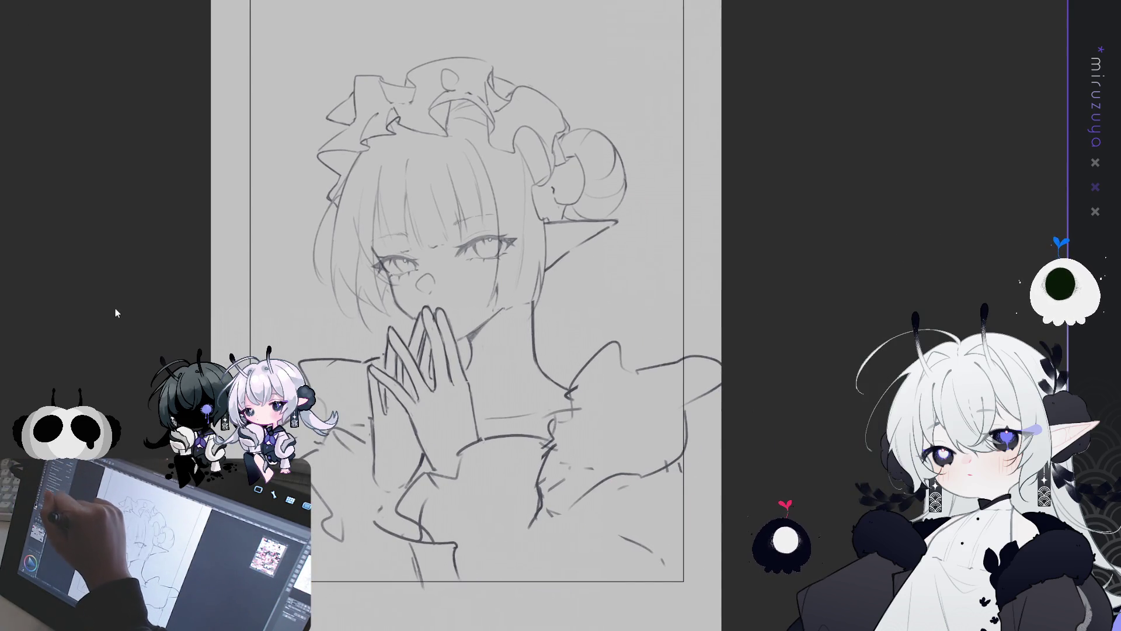
{"action": "key", "text": "h"}
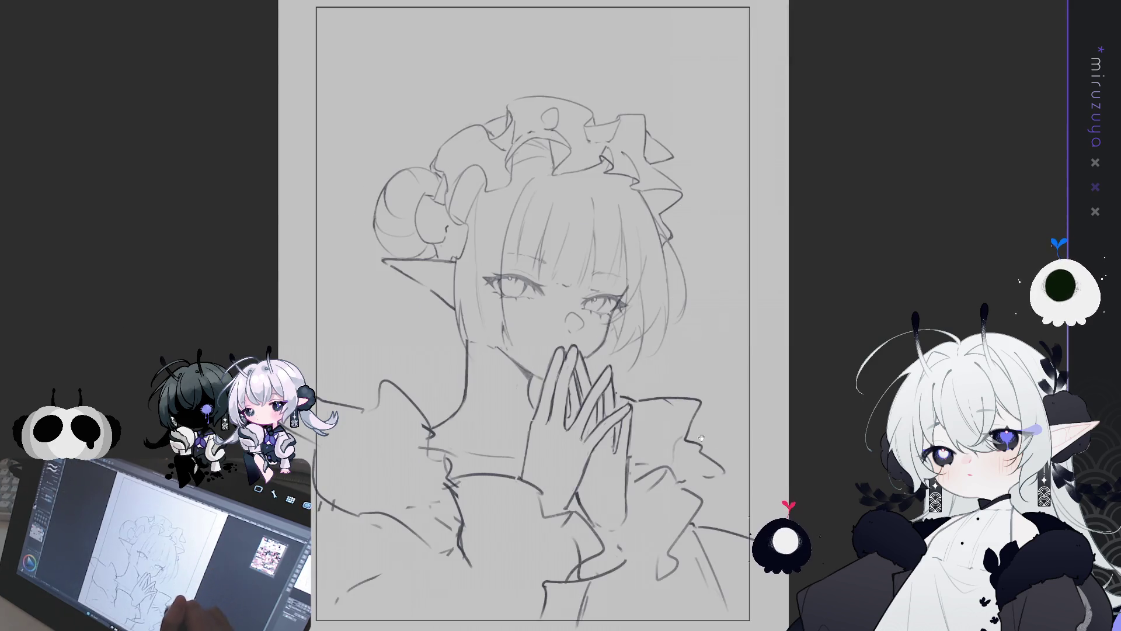
{"action": "left_click_drag", "start_coordinate": [841, 304], "coordinate": [750, 284]}
{"action": "key", "text": "ctrl+plus"}
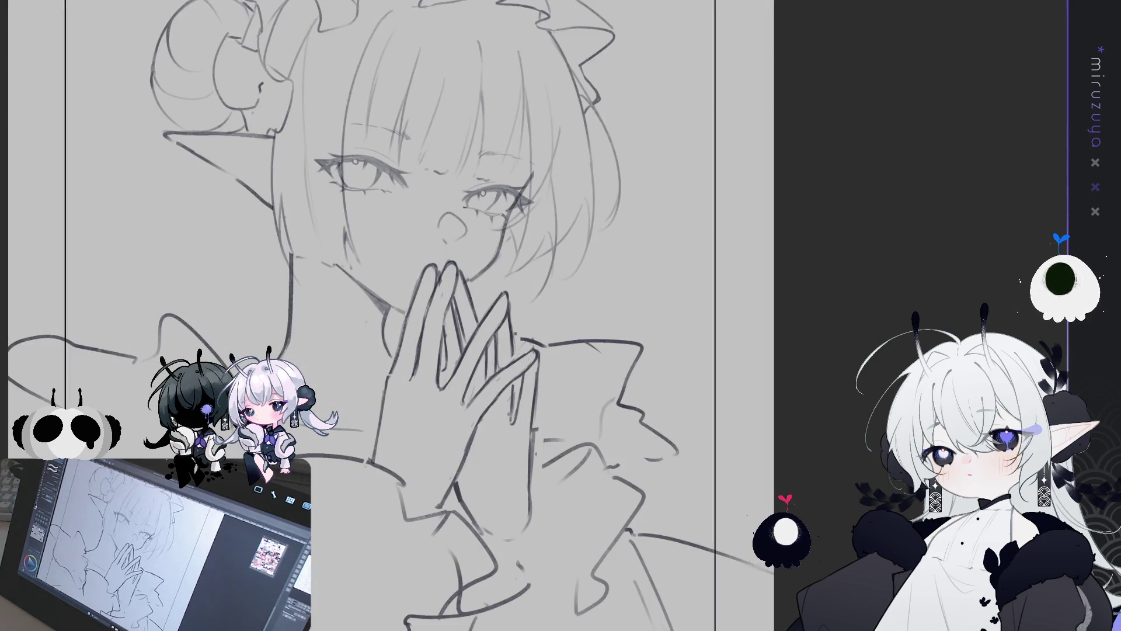
{"action": "scroll", "coordinate": [756, 332], "scroll_direction": "up", "scroll_amount": 3}
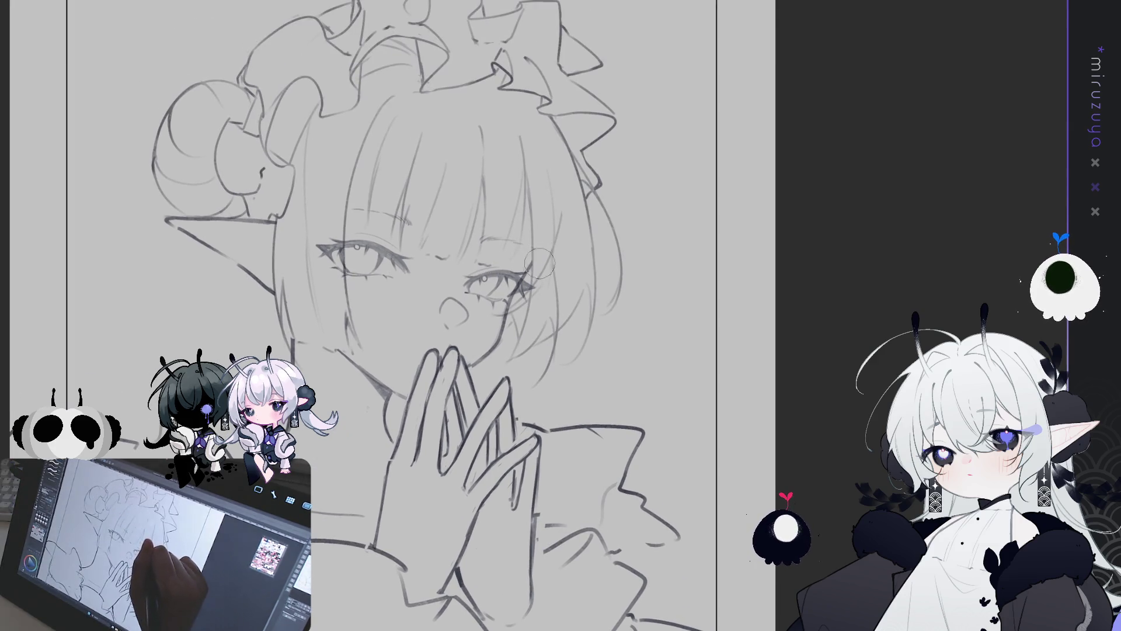
{"action": "mouse_move", "coordinate": [644, 452]}
{"action": "left_mouse_down"}
{"action": "mouse_move", "coordinate": [710, 414]}
{"action": "mouse_move", "coordinate": [766, 431]}
{"action": "left_mouse_up"}
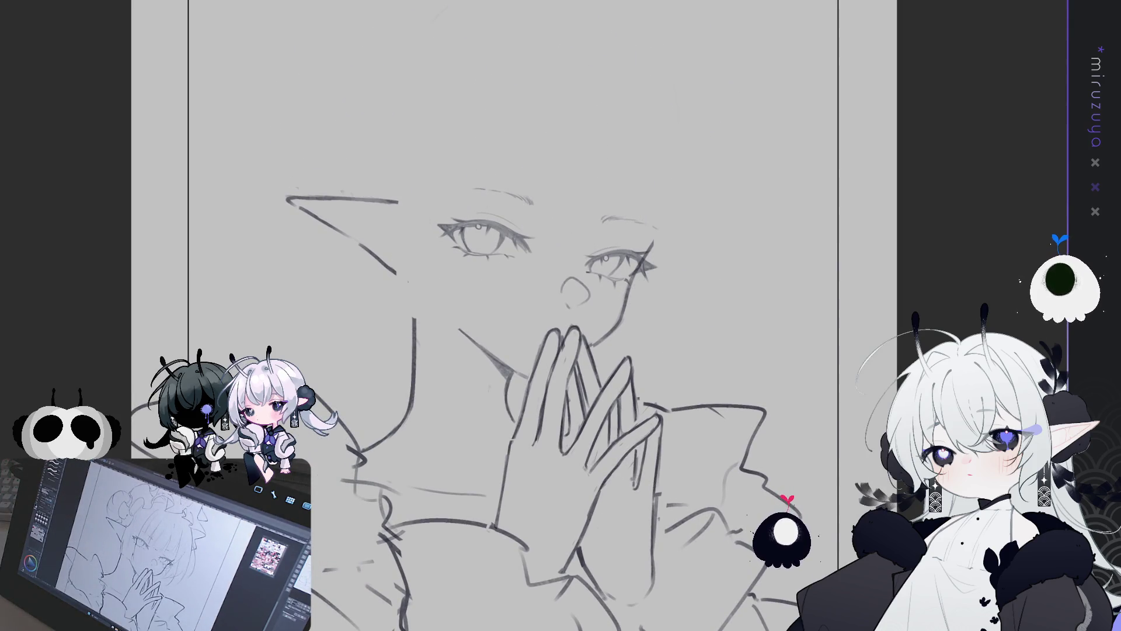
Draw a neck line down from the left of the chin, redoing it until it sits right.
{"action": "left_click_drag", "start_coordinate": [103, 193], "coordinate": [58, 184]}
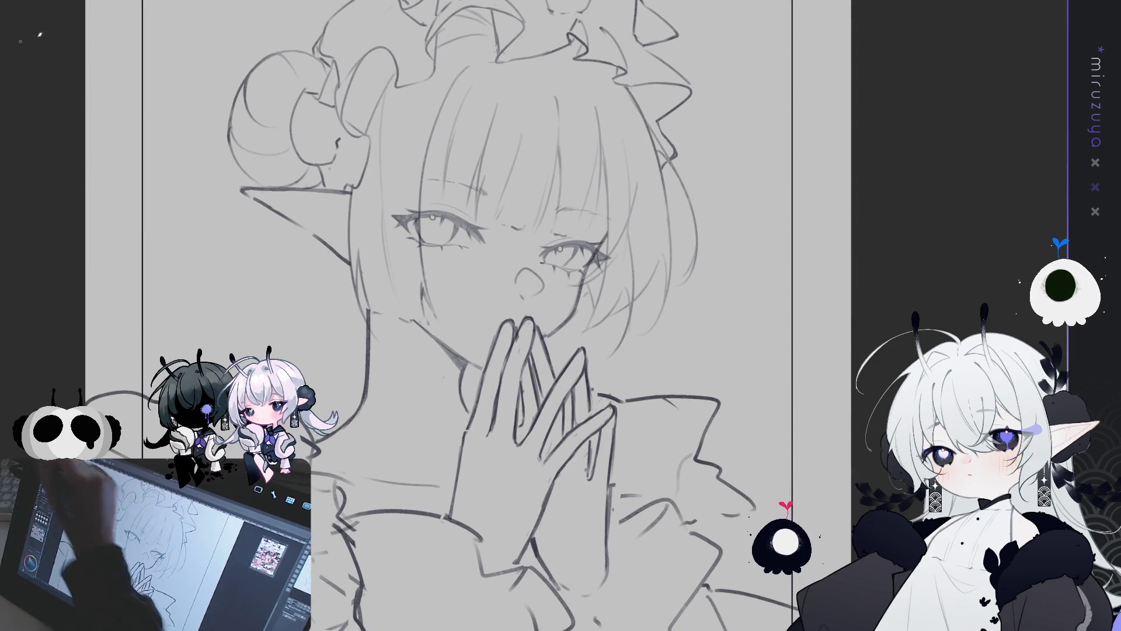
{"action": "mouse_move", "coordinate": [370, 316]}
{"action": "left_mouse_down"}
{"action": "mouse_move", "coordinate": [366, 437]}
{"action": "mouse_move", "coordinate": [385, 369]}
{"action": "mouse_move", "coordinate": [403, 438]}
{"action": "left_mouse_up"}
{"action": "key", "text": "ctrl+z"}
{"action": "left_click_drag", "start_coordinate": [325, 319], "coordinate": [359, 446]}
{"action": "key", "text": "ctrl+z"}
{"action": "mouse_move", "coordinate": [324, 257]}
{"action": "left_mouse_down"}
{"action": "mouse_move", "coordinate": [365, 403]}
{"action": "mouse_move", "coordinate": [420, 508]}
{"action": "left_mouse_up"}
{"action": "key", "text": "ctrl+z"}
{"action": "key", "text": "ctrl+z"}
{"action": "left_click_drag", "start_coordinate": [336, 251], "coordinate": [321, 412]}
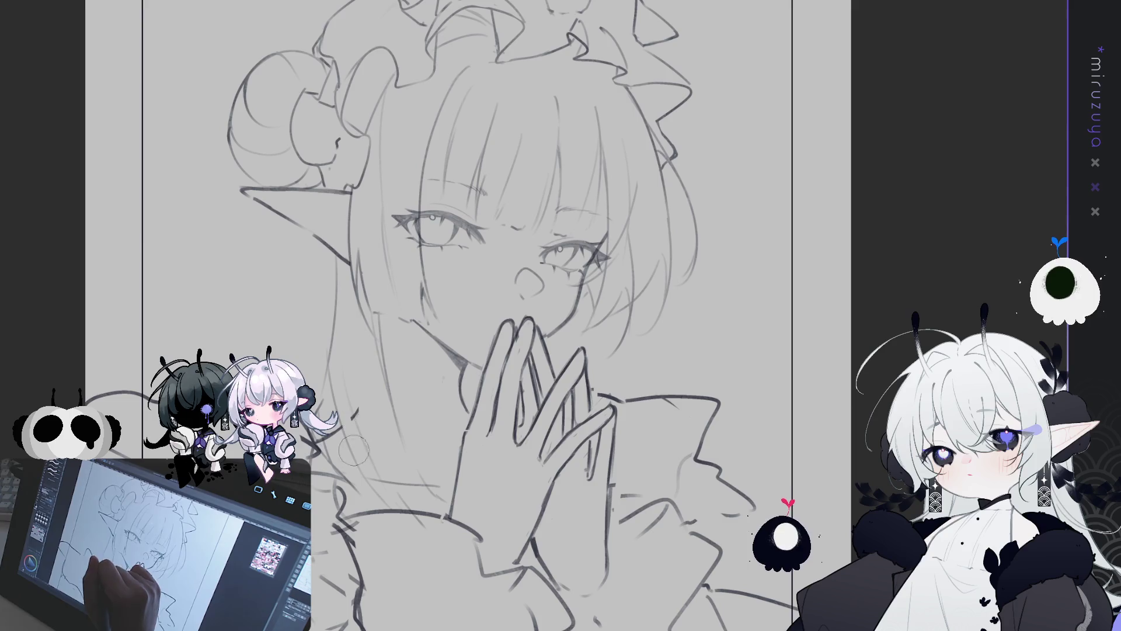
{"action": "left_click_drag", "start_coordinate": [532, 365], "coordinate": [482, 360]}
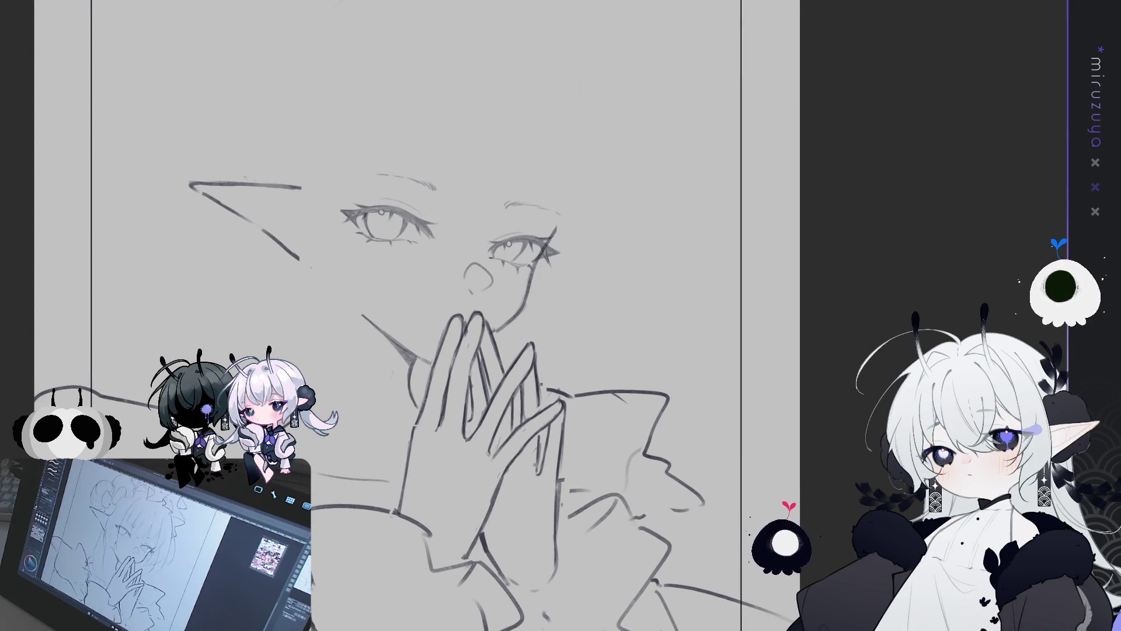
{"action": "key", "text": "h"}
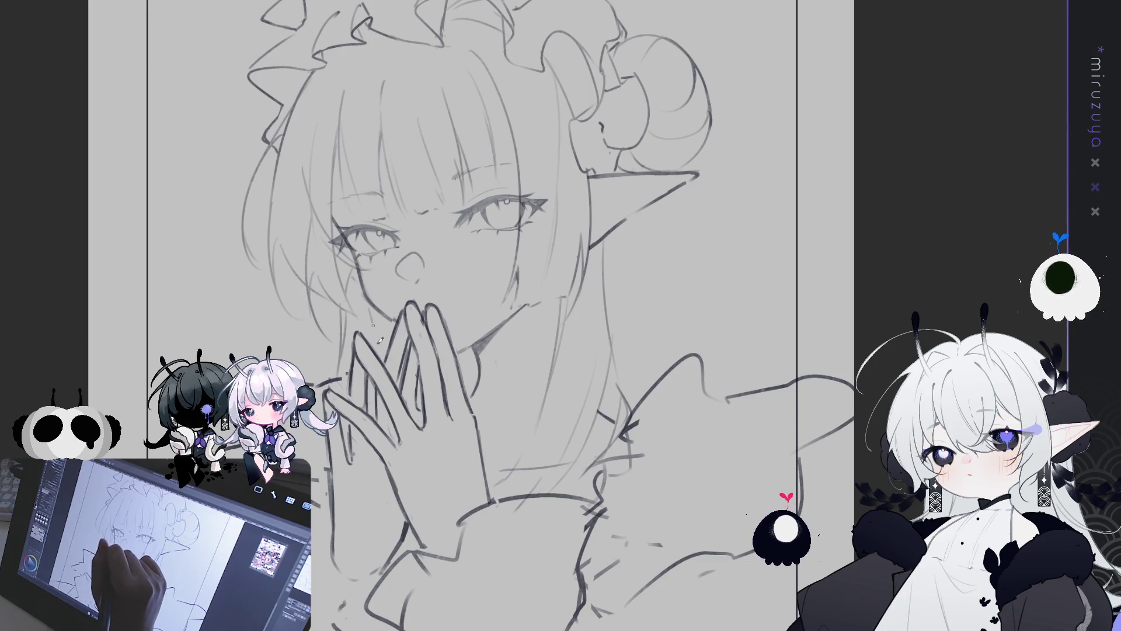
{"action": "key", "text": "ctrl+minus"}
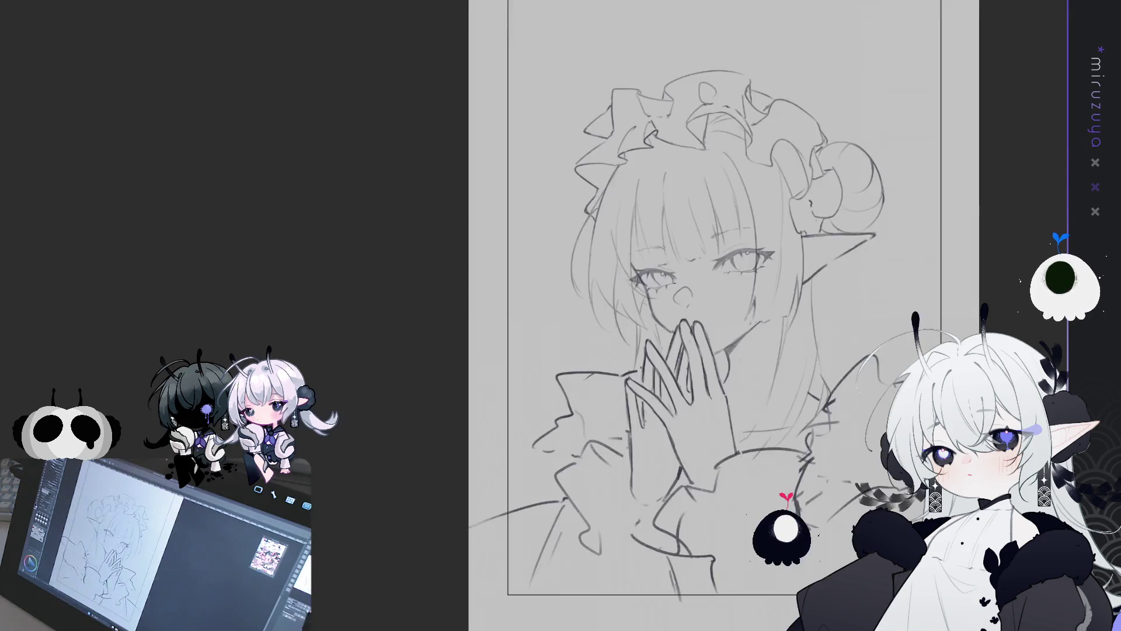
{"action": "mouse_move", "coordinate": [855, 295]}
{"action": "left_mouse_down"}
{"action": "mouse_move", "coordinate": [461, 295]}
{"action": "mouse_move", "coordinate": [446, 337]}
{"action": "left_mouse_up"}
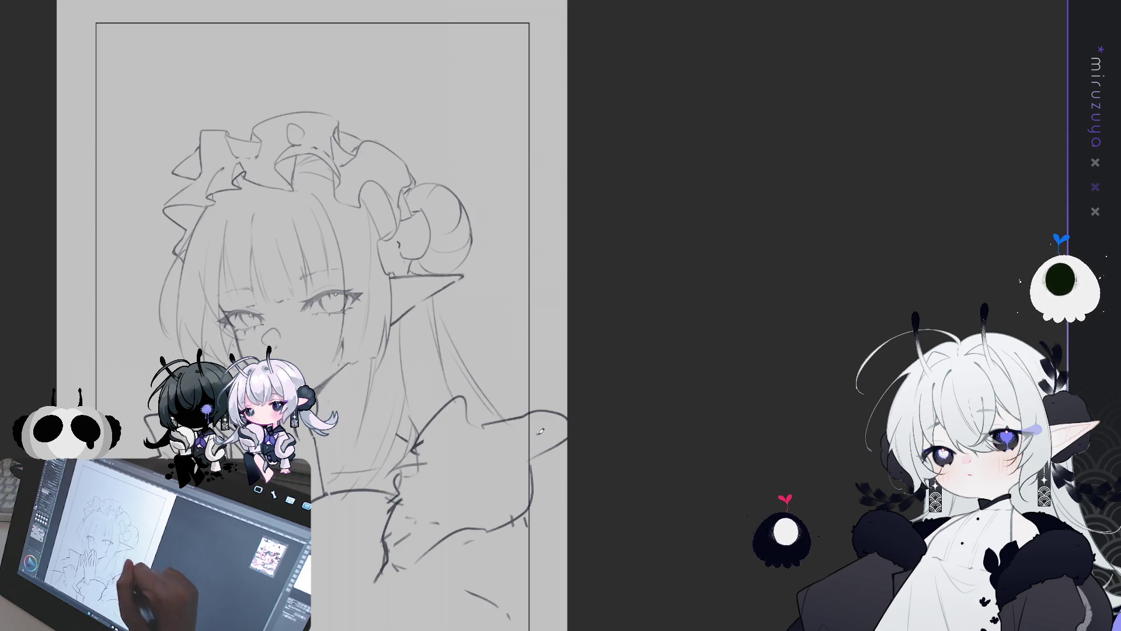
{"action": "key", "text": "h"}
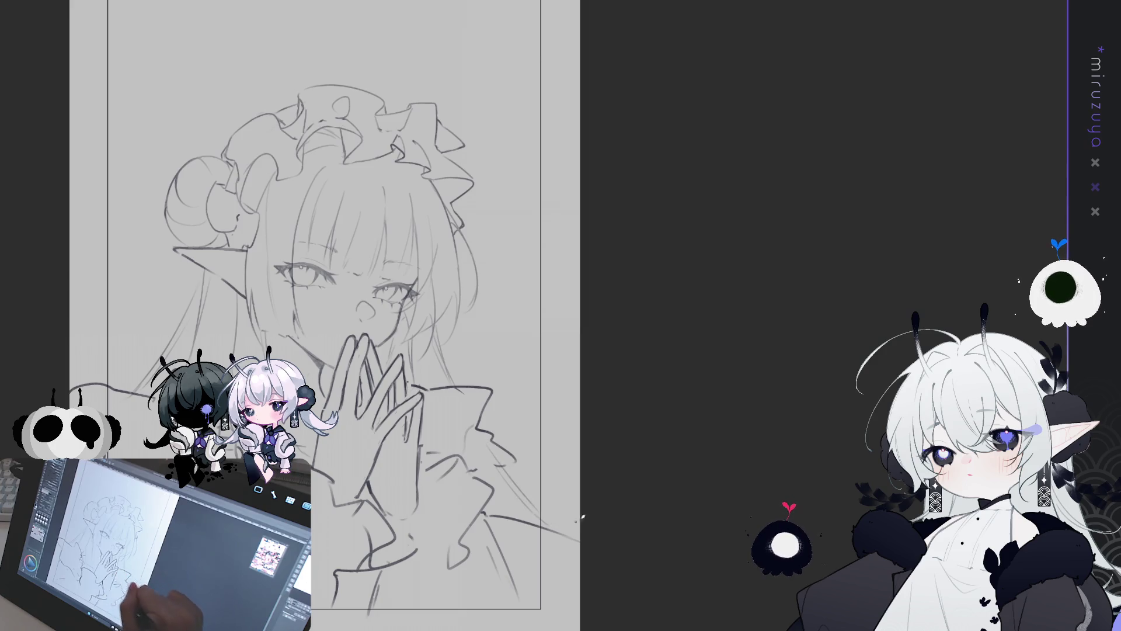
{"action": "scroll", "coordinate": [582, 516], "scroll_direction": "down", "scroll_amount": 5}
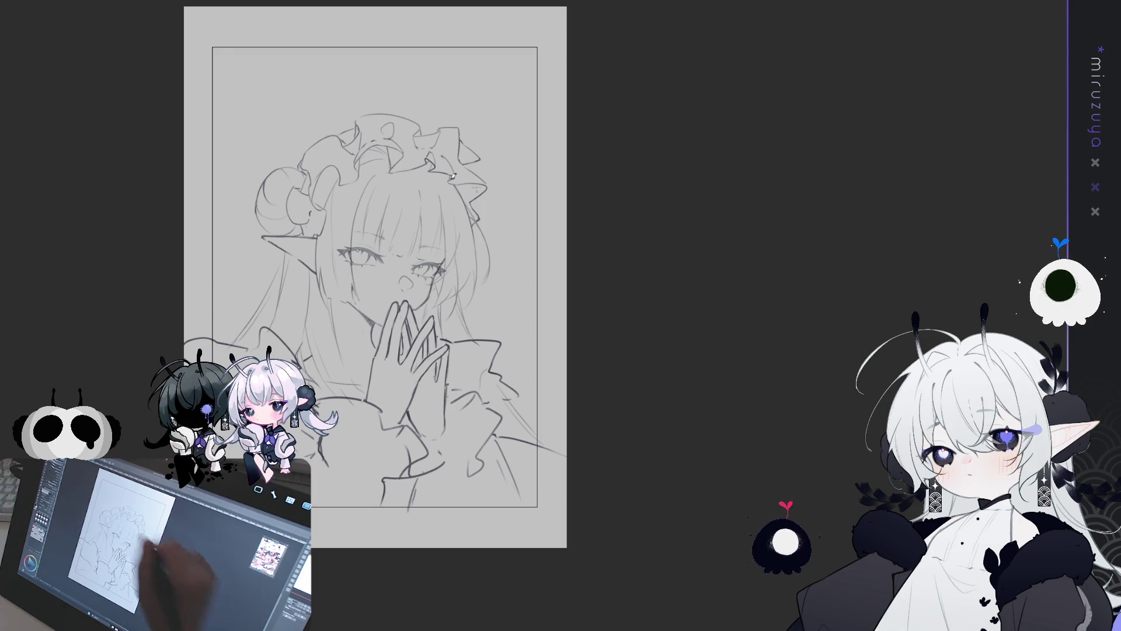
{"action": "key", "text": "ctrl+t"}
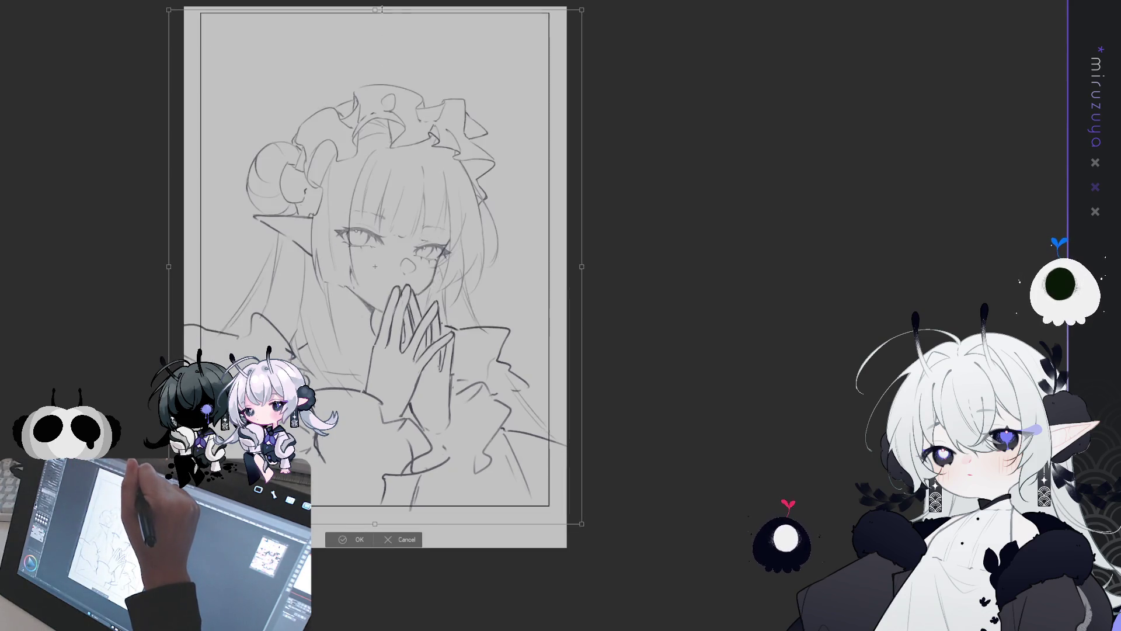
Enlarge the whole sketch upward from its bottom edge, nudge it down-right, and commit the transform.
{"action": "left_click_drag", "start_coordinate": [375, 10], "coordinate": [375, 5]}
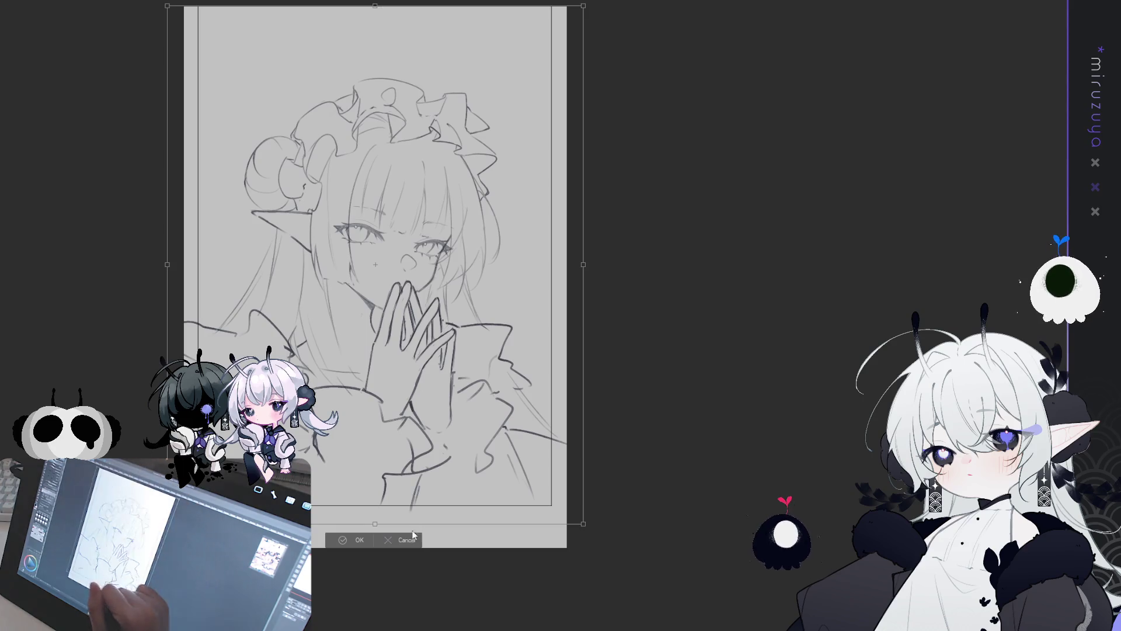
{"action": "left_click", "coordinate": [411, 536]}
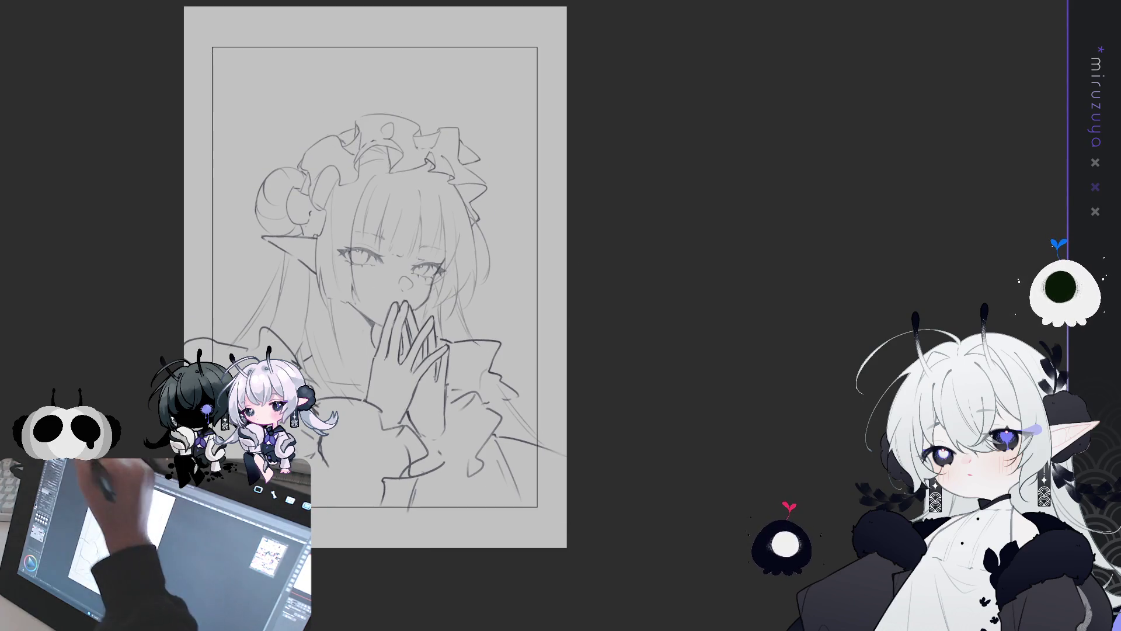
{"action": "key", "text": "ctrl+t"}
{"action": "left_click_drag", "start_coordinate": [384, 81], "coordinate": [386, 77]}
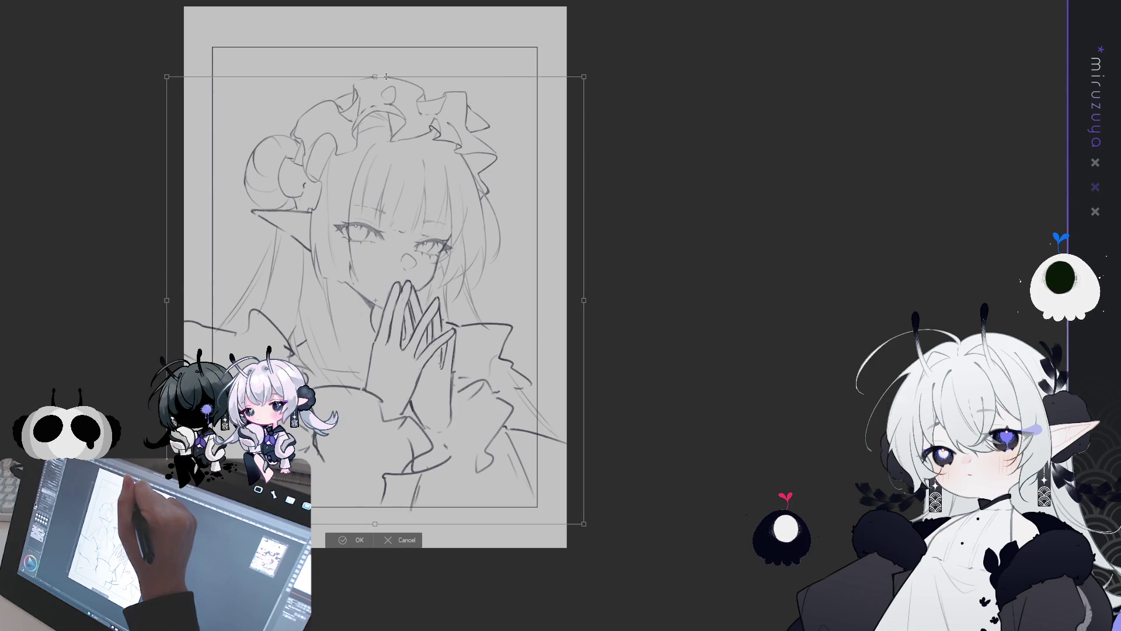
{"action": "left_click_drag", "start_coordinate": [485, 384], "coordinate": [485, 392]}
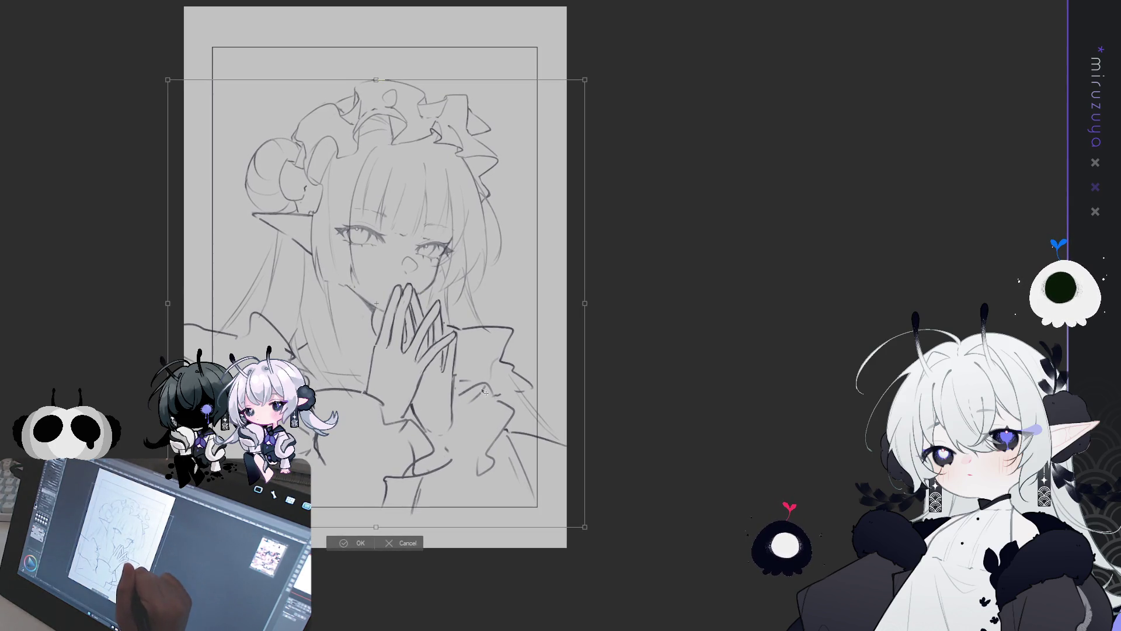
{"action": "left_click", "coordinate": [359, 545]}
{"action": "key", "text": "ctrl+plus"}
{"action": "left_click_drag", "start_coordinate": [639, 584], "coordinate": [584, 398]}
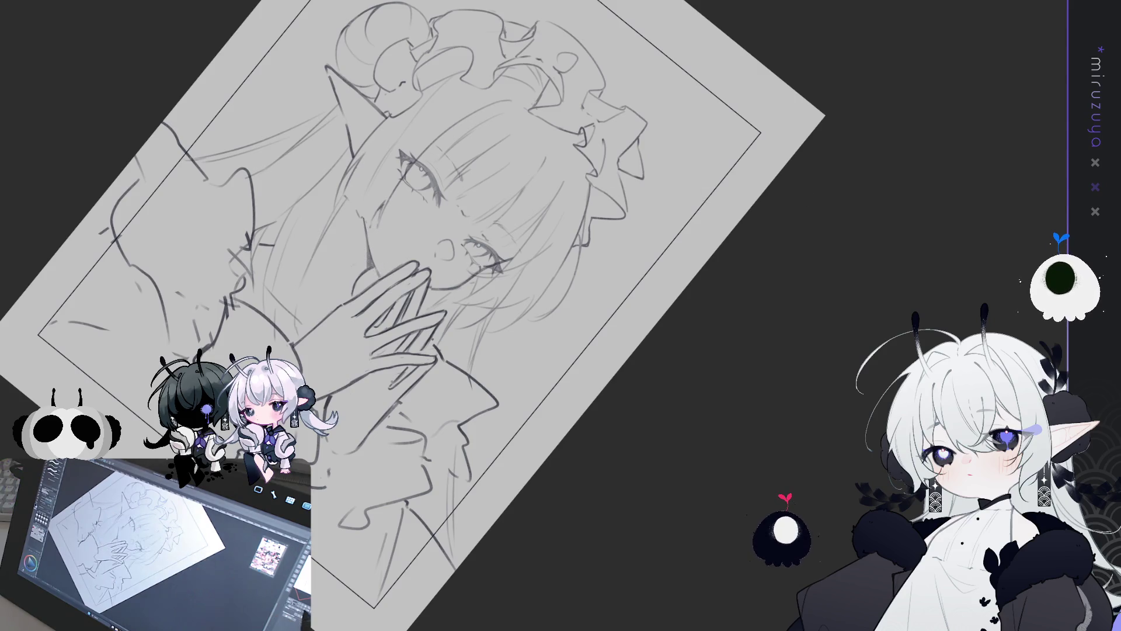
Reset the view rotation and recentre the page, trying then dropping a lasso around the chin.
{"action": "key", "text": "h"}
{"action": "key", "text": "ctrl+at"}
{"action": "left_click_drag", "start_coordinate": [818, 233], "coordinate": [480, 230]}
{"action": "key", "text": "h"}
{"action": "left_click_drag", "start_coordinate": [817, 217], "coordinate": [397, 217]}
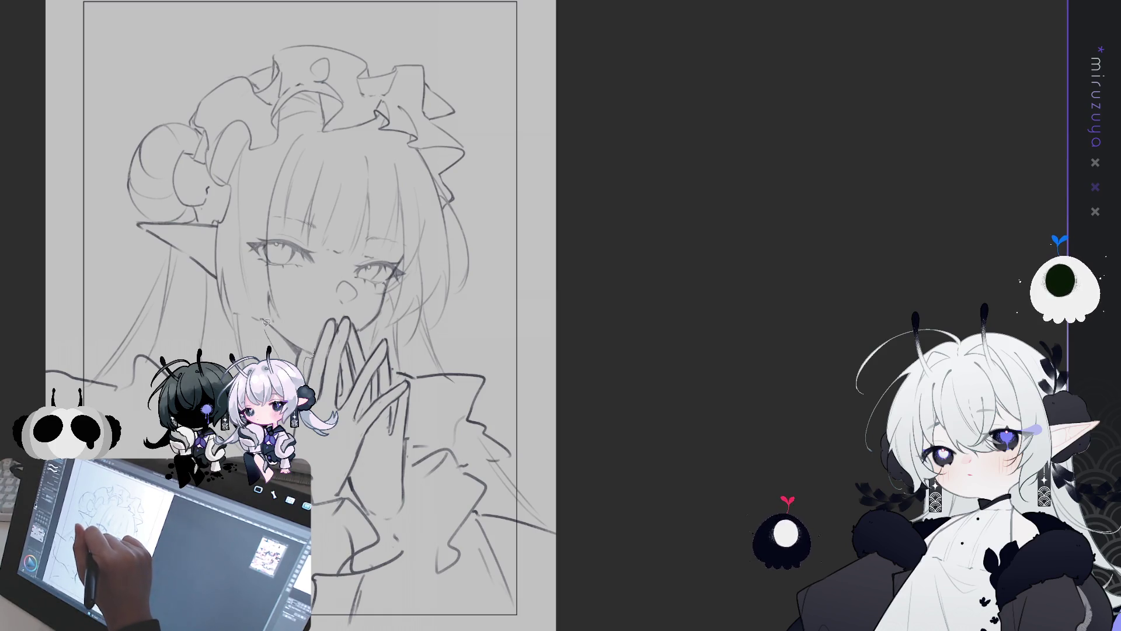
{"action": "left_click_drag", "start_coordinate": [264, 317], "coordinate": [295, 328]}
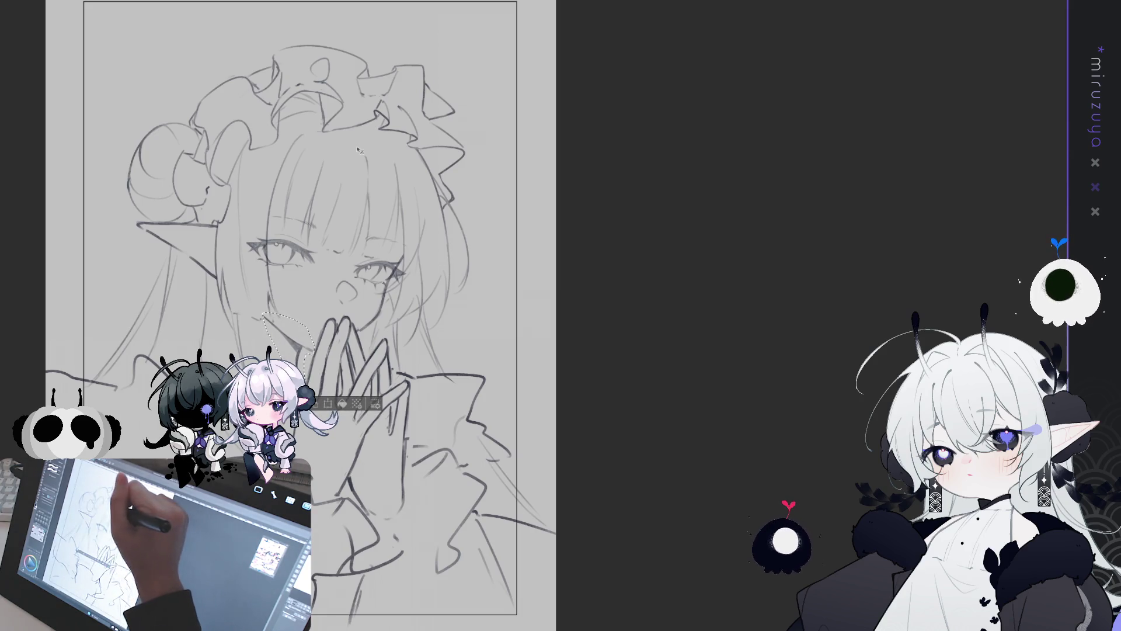
{"action": "key", "text": "ctrl+d"}
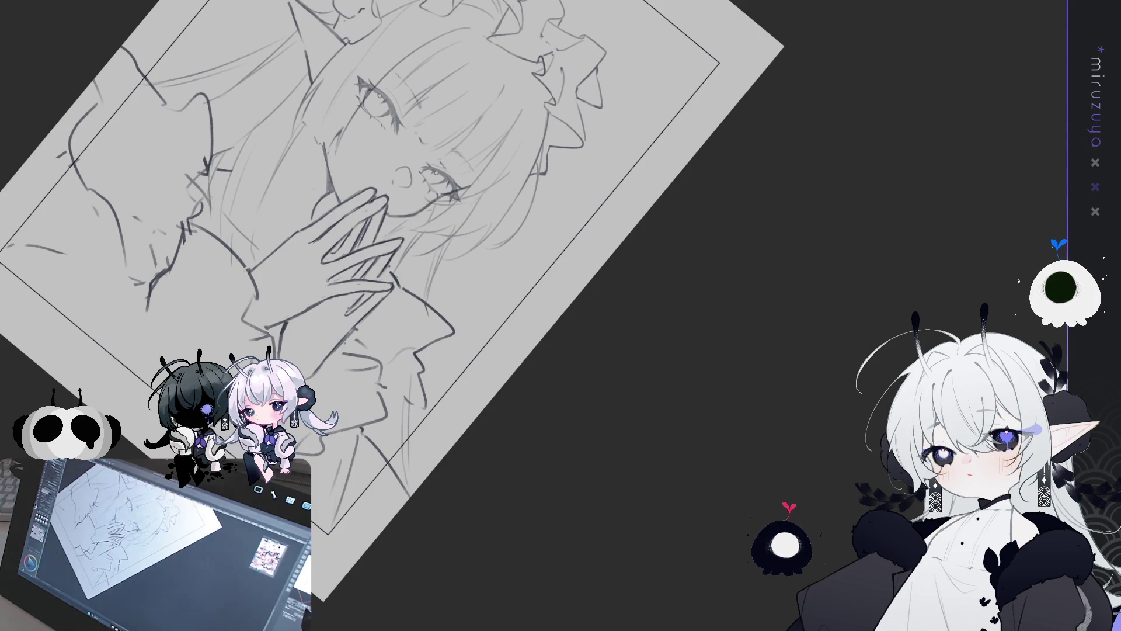
Lasso one eyebrow and start a transform to tilt it.
{"action": "key", "text": "ctrl+0"}
{"action": "key", "text": "h"}
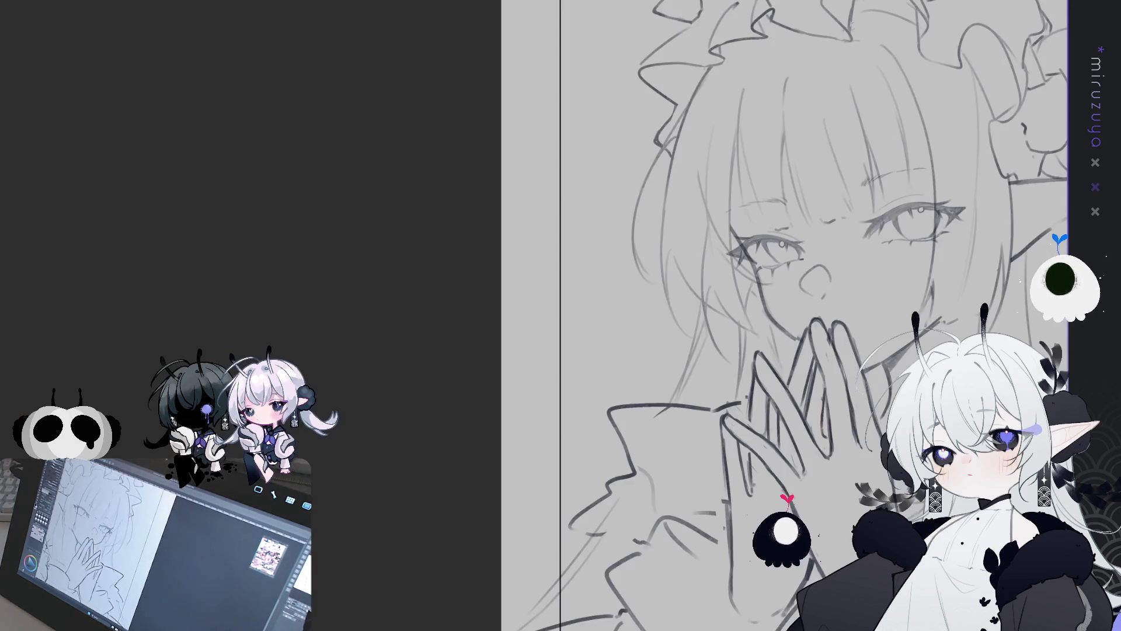
{"action": "left_click_drag", "start_coordinate": [934, 304], "coordinate": [567, 324]}
{"action": "left_click_drag", "start_coordinate": [377, 273], "coordinate": [288, 209]}
{"action": "mouse_move", "coordinate": [208, 218]}
{"action": "left_mouse_down"}
{"action": "mouse_move", "coordinate": [296, 205]}
{"action": "mouse_move", "coordinate": [259, 185]}
{"action": "left_mouse_up"}
{"action": "key", "text": "ctrl+t"}
Commit the first eyebrow's tilt, rotate the second eyebrow likewise, and flip the canvas to check.
{"action": "key", "text": "Return"}
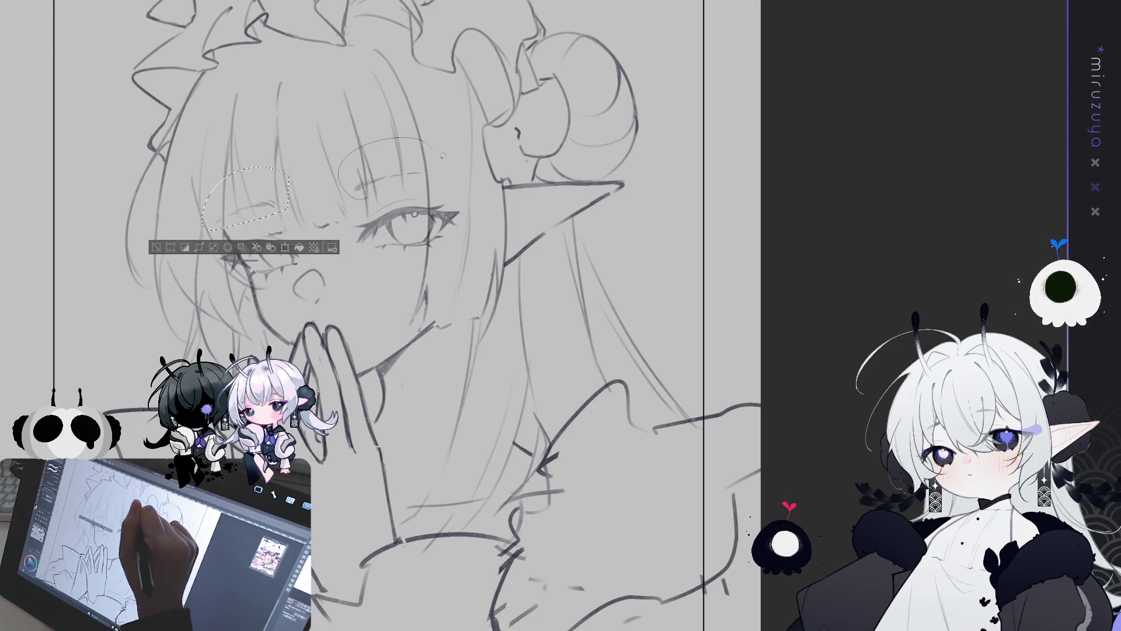
{"action": "left_click_drag", "start_coordinate": [442, 155], "coordinate": [385, 188]}
{"action": "key", "text": "ctrl+t"}
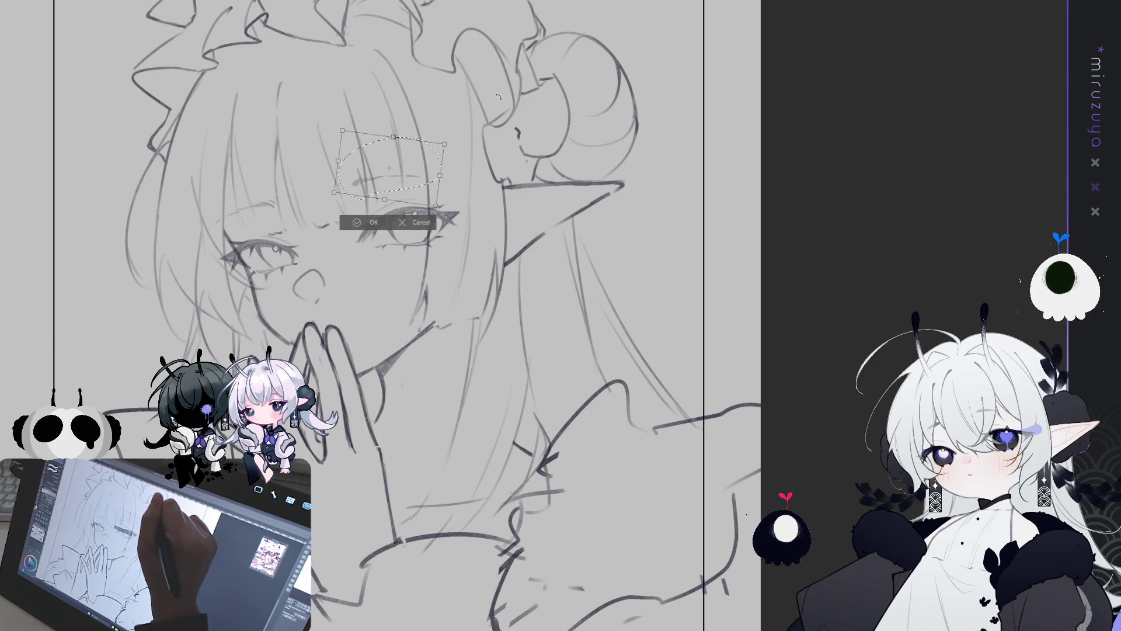
{"action": "left_click", "coordinate": [368, 224]}
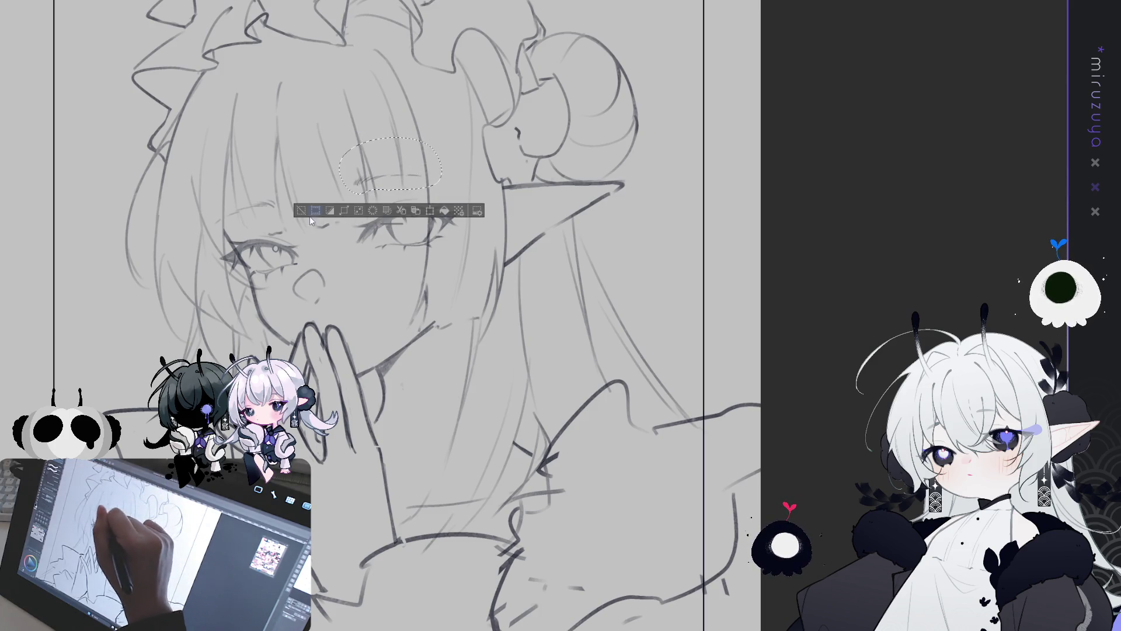
{"action": "key", "text": "ctrl+d"}
{"action": "key", "text": "h"}
{"action": "left_click_drag", "start_coordinate": [643, 291], "coordinate": [299, 265]}
{"action": "key", "text": "h"}
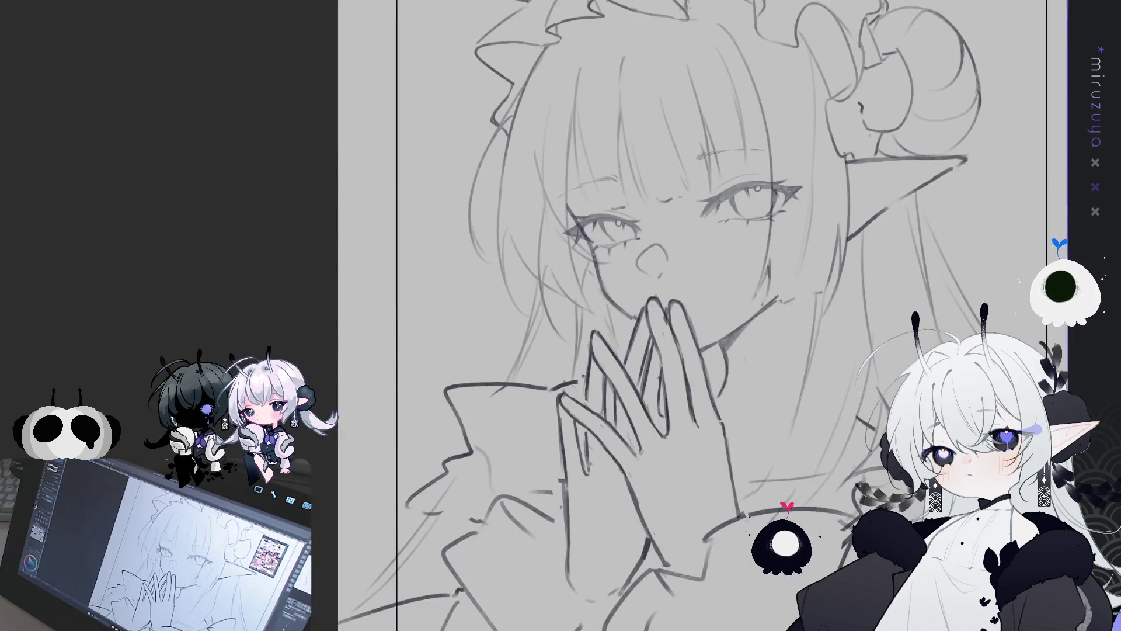
{"action": "left_click_drag", "start_coordinate": [642, 327], "coordinate": [379, 265]}
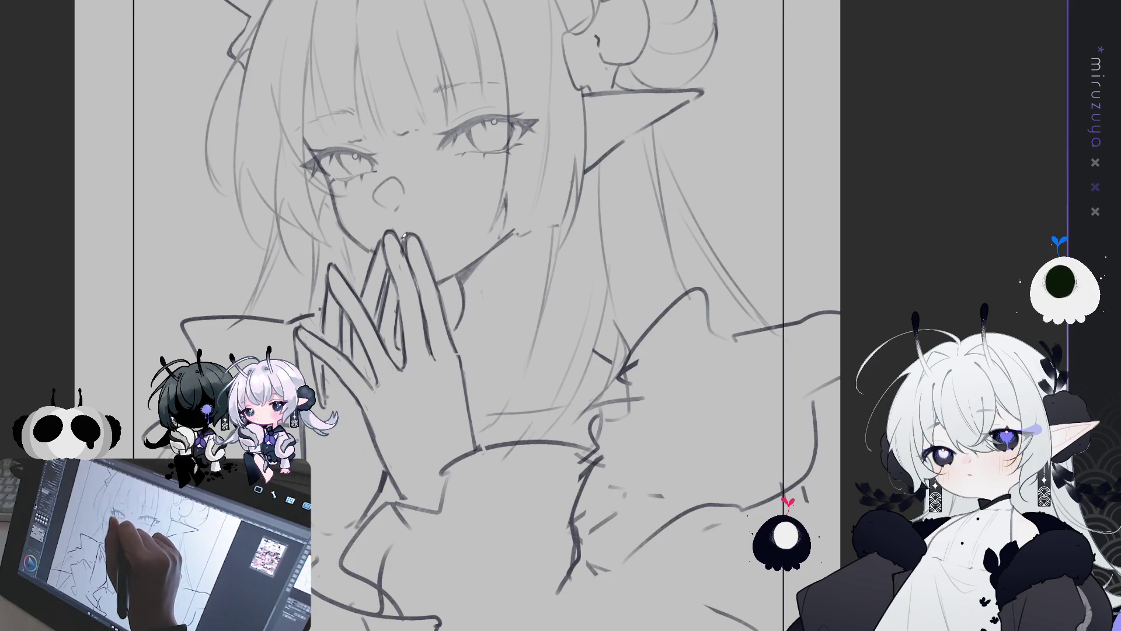
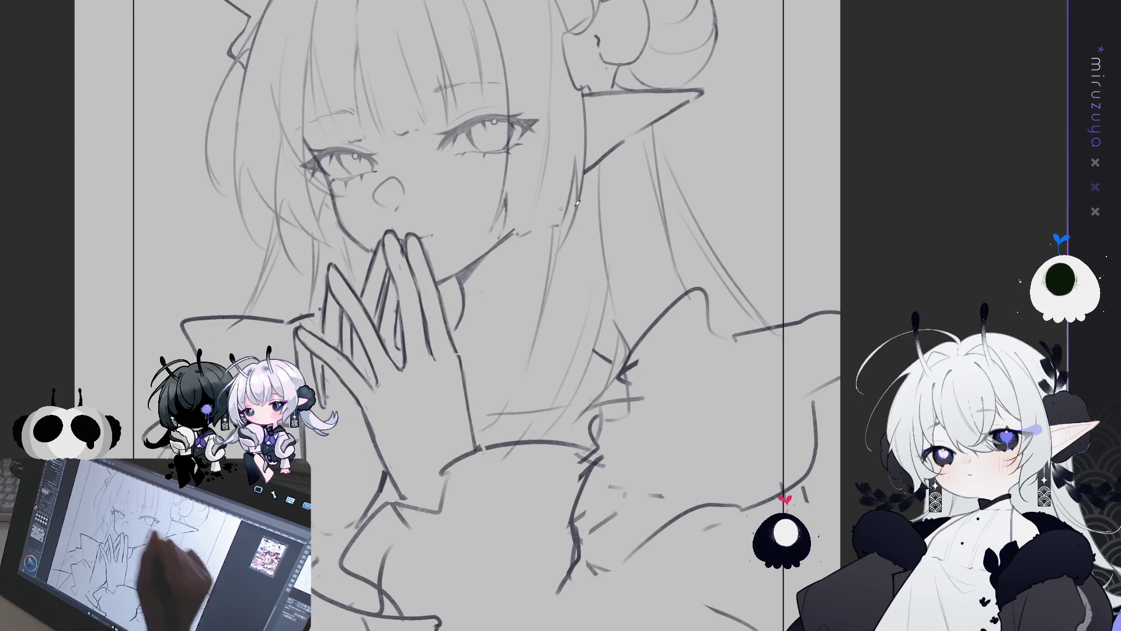
Mirror the canvas and pan the view up to the headdress and hair bun.
{"action": "key", "text": "h"}
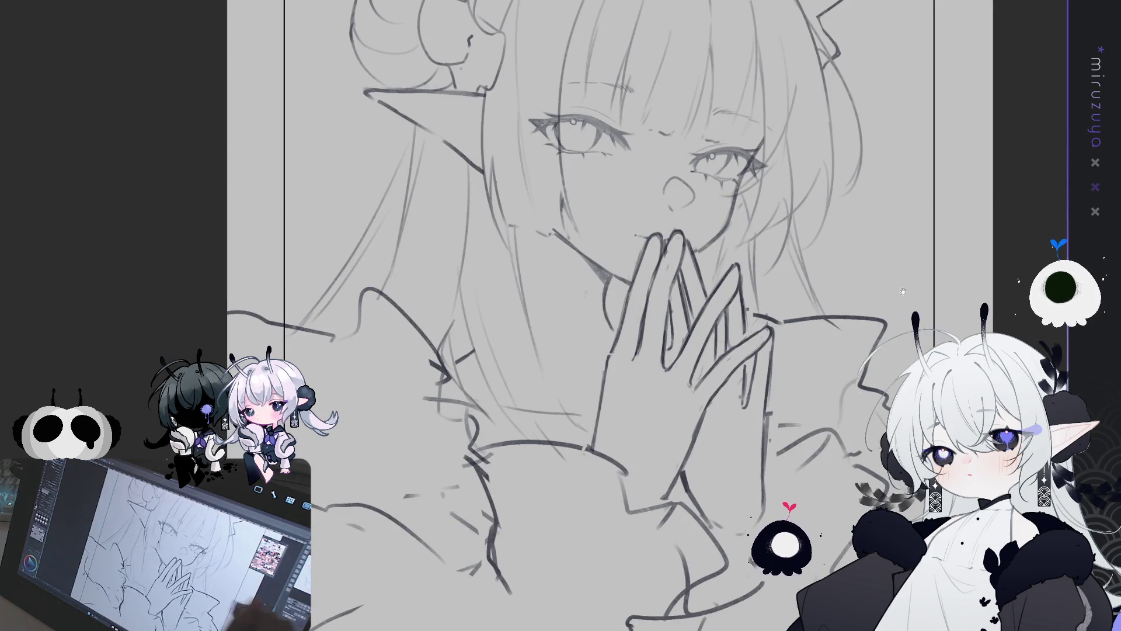
{"action": "scroll", "coordinate": [903, 290], "scroll_direction": "down", "scroll_amount": 3}
{"action": "scroll", "coordinate": [666, 465], "scroll_direction": "up", "scroll_amount": 3}
{"action": "mouse_move", "coordinate": [666, 465]}
{"action": "left_mouse_down"}
{"action": "mouse_move", "coordinate": [694, 461]}
{"action": "mouse_move", "coordinate": [694, 427]}
{"action": "left_mouse_up"}
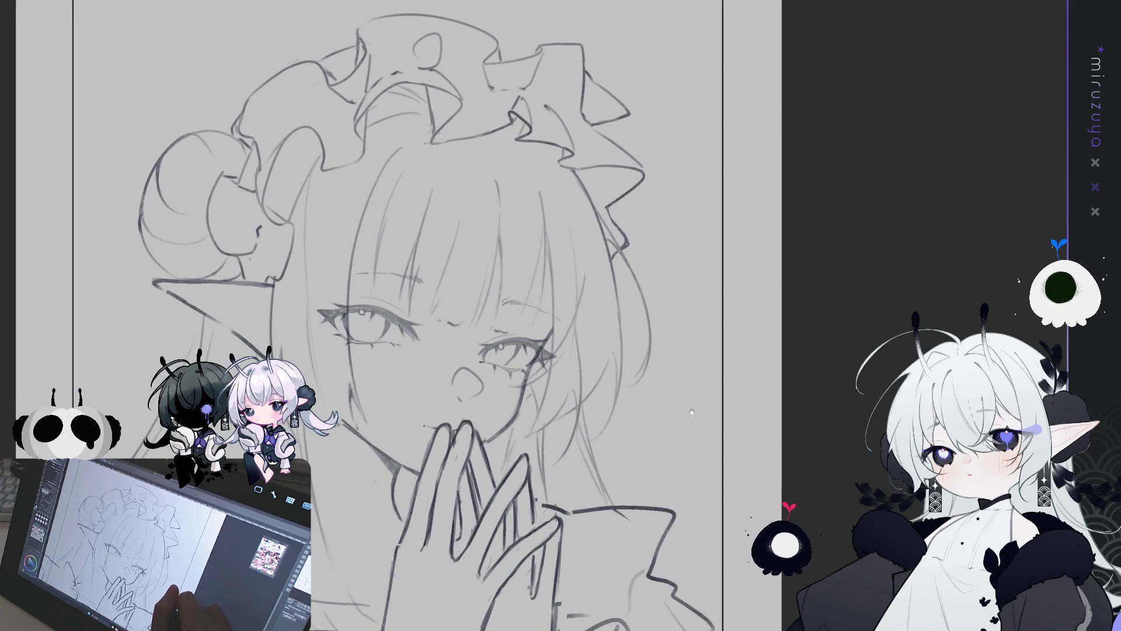
{"action": "left_click_drag", "start_coordinate": [638, 469], "coordinate": [567, 369]}
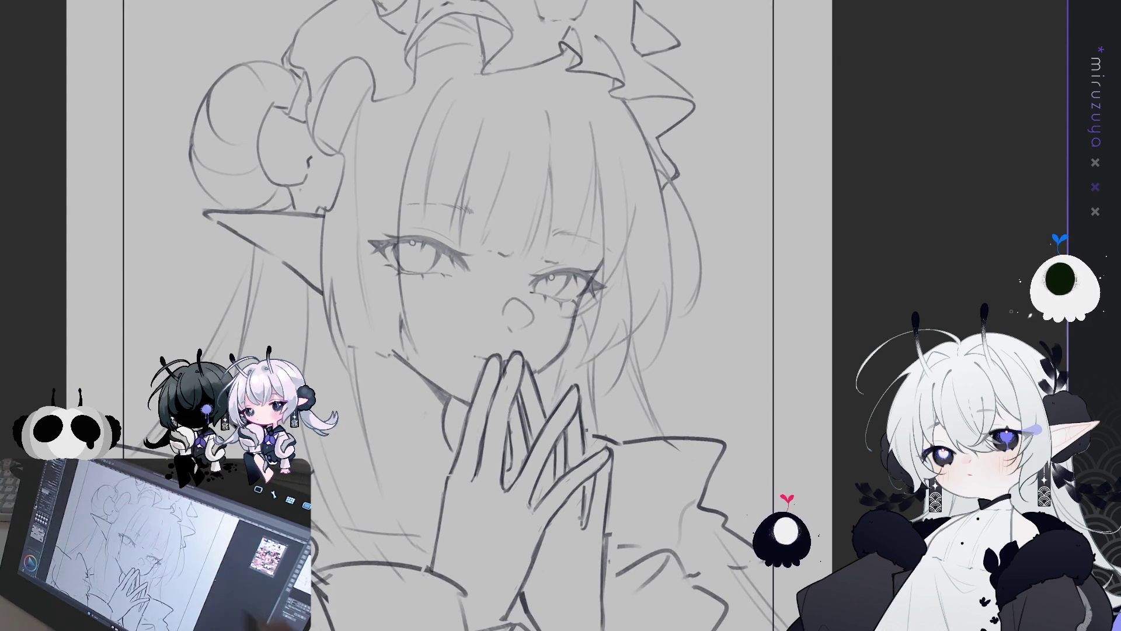
{"action": "left_click_drag", "start_coordinate": [547, 328], "coordinate": [569, 388]}
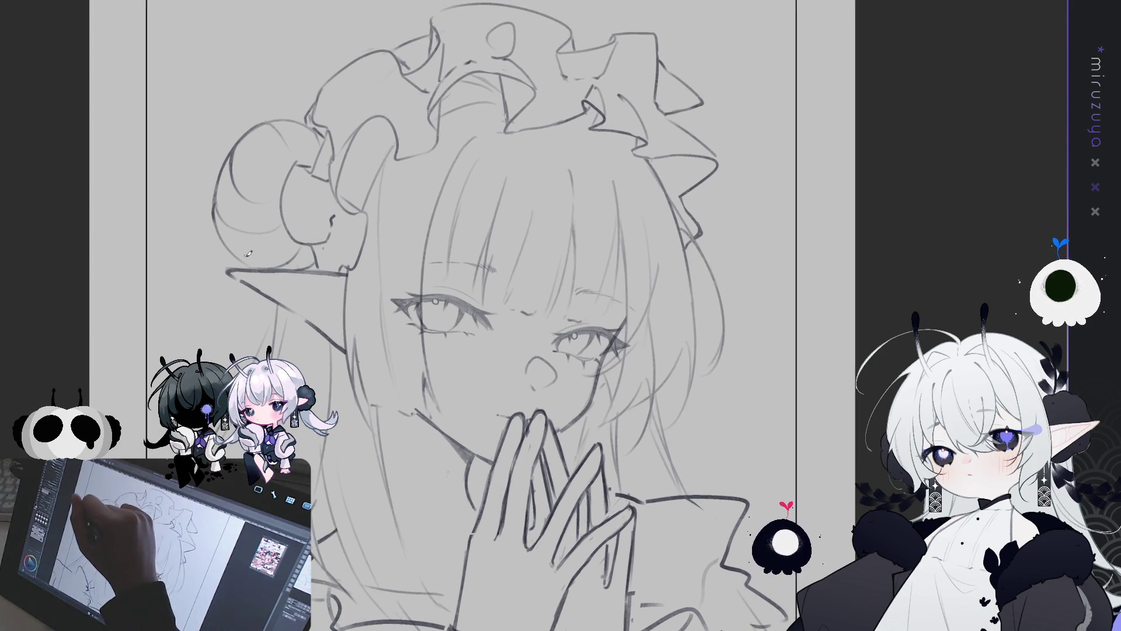
Undo the trial hair-bun outline and draw a curved hair stroke left of the ear.
{"action": "left_click_drag", "start_coordinate": [194, 257], "coordinate": [214, 188]}
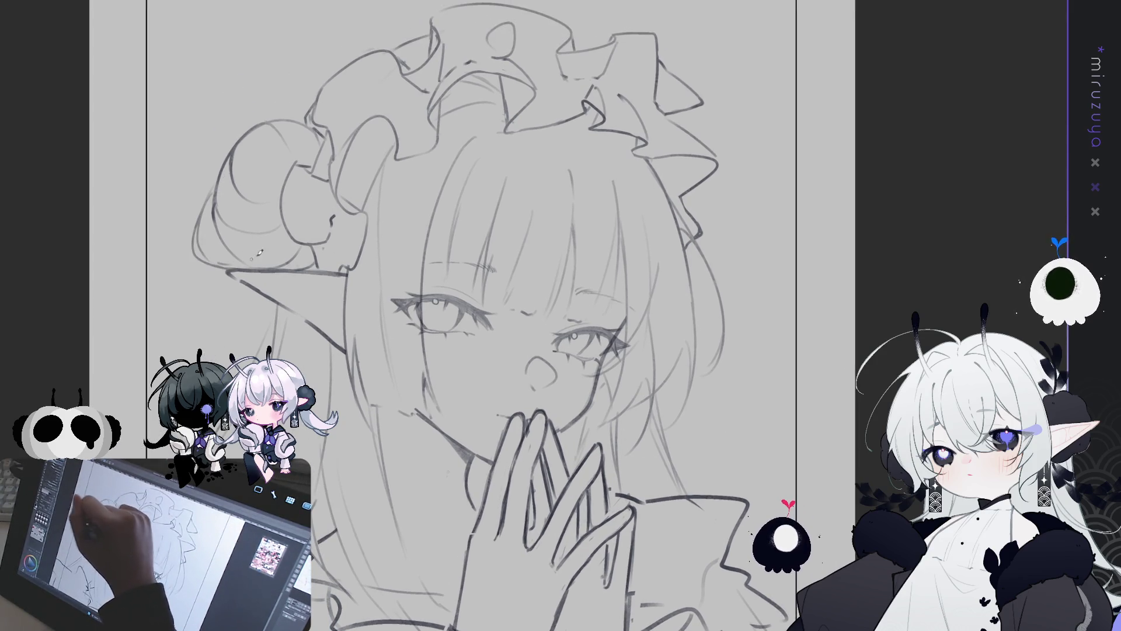
{"action": "left_click_drag", "start_coordinate": [259, 252], "coordinate": [258, 265]}
{"action": "key", "text": "ctrl+z"}
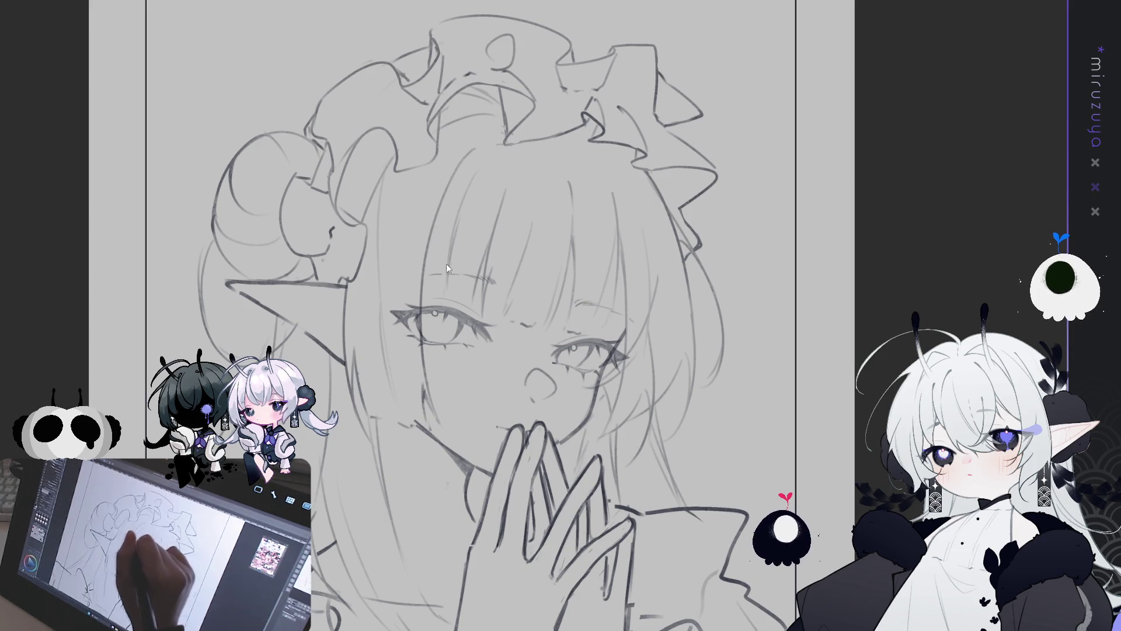
{"action": "key", "text": "ctrl+z"}
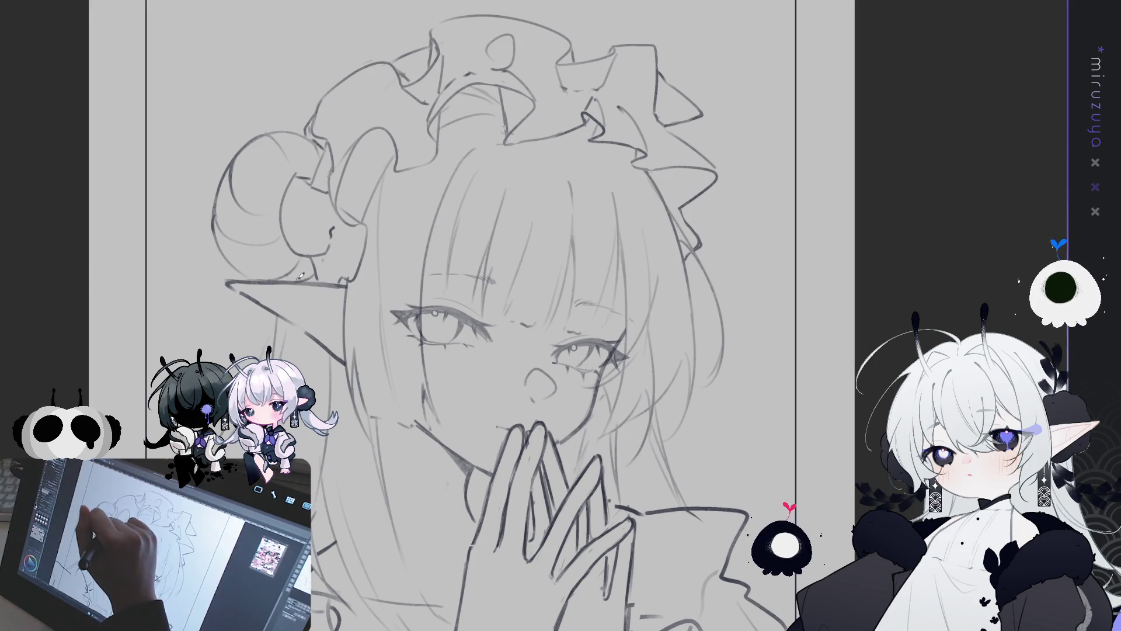
{"action": "left_click_drag", "start_coordinate": [189, 308], "coordinate": [230, 333]}
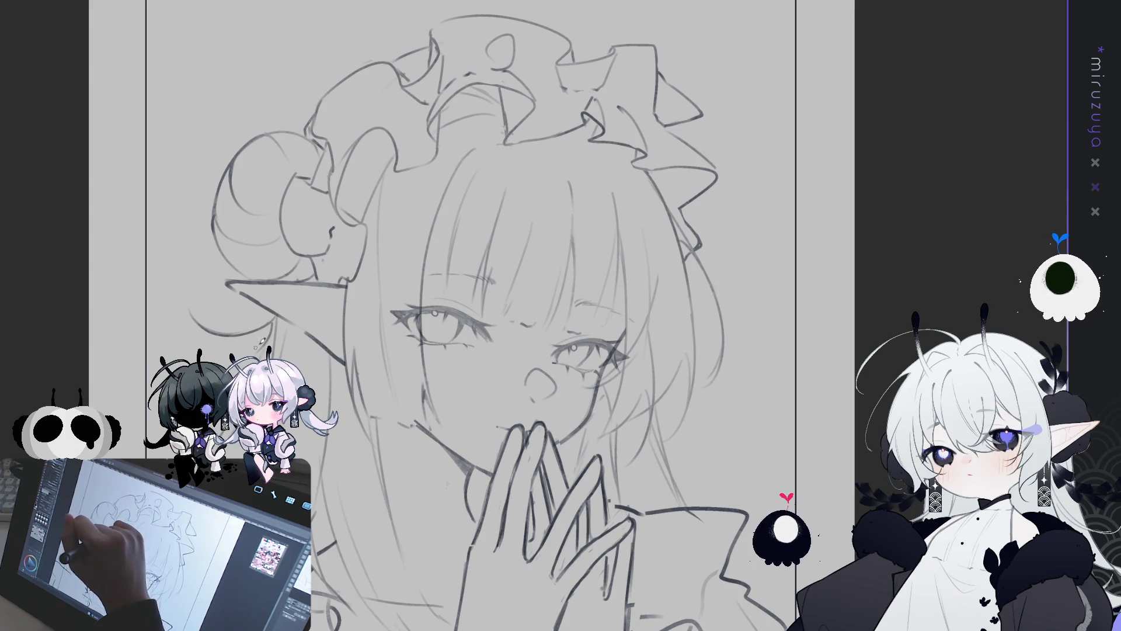
{"action": "left_click_drag", "start_coordinate": [530, 297], "coordinate": [476, 227]}
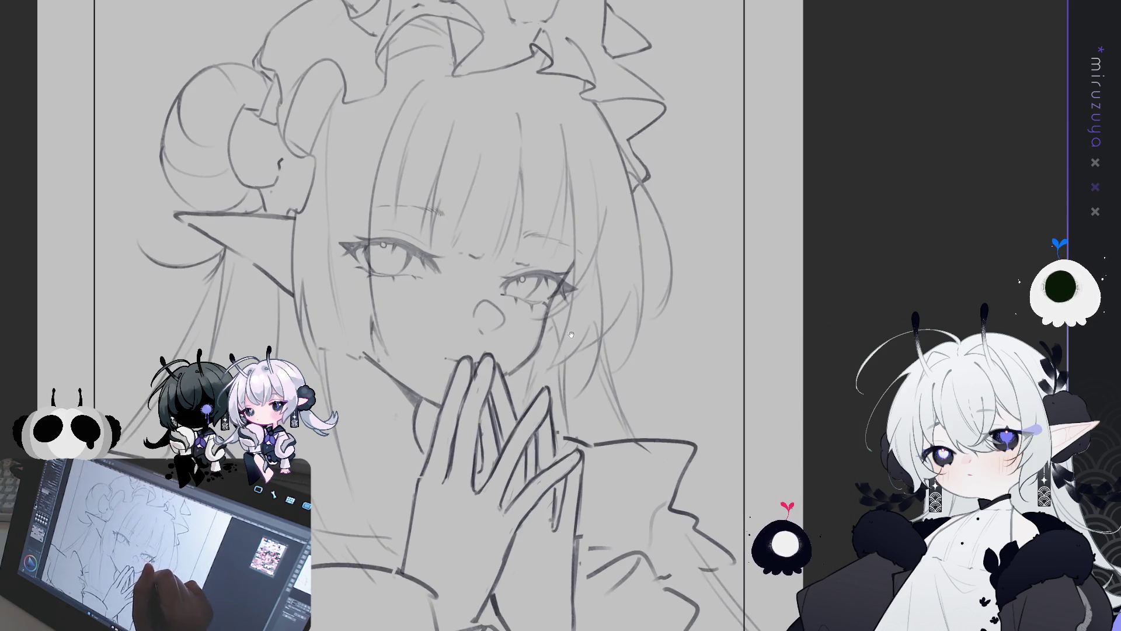
{"action": "key", "text": "ctrl+minus"}
{"action": "key", "text": "ctrl+minus"}
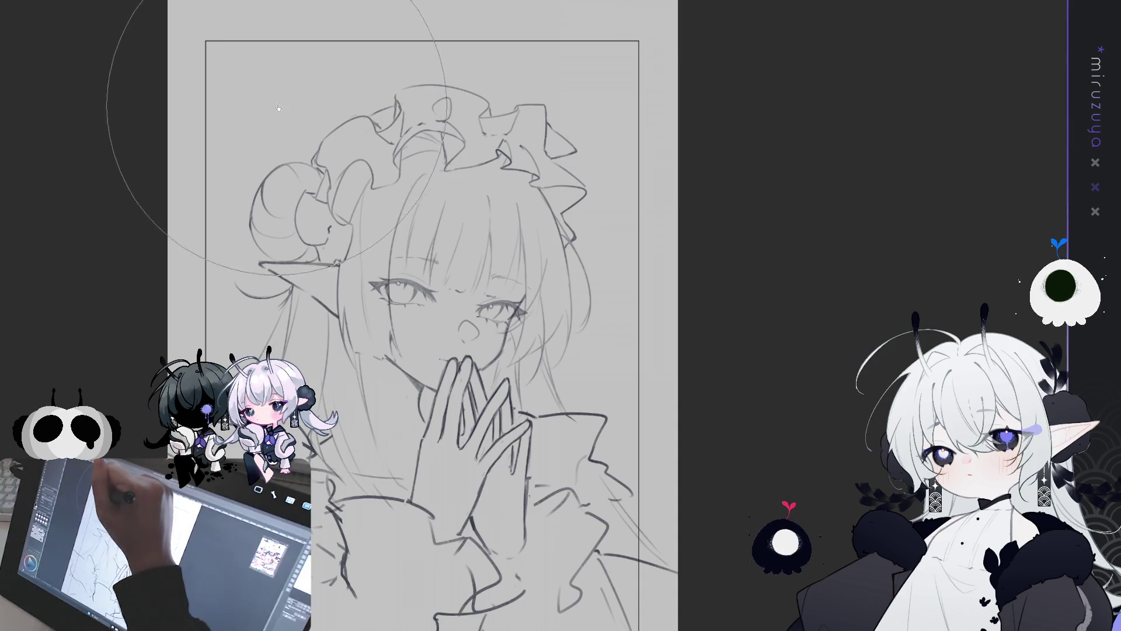
Liquify the hair bun and ruffles, then lasso and transform the mouth area.
{"action": "left_click_drag", "start_coordinate": [285, 85], "coordinate": [327, 83]}
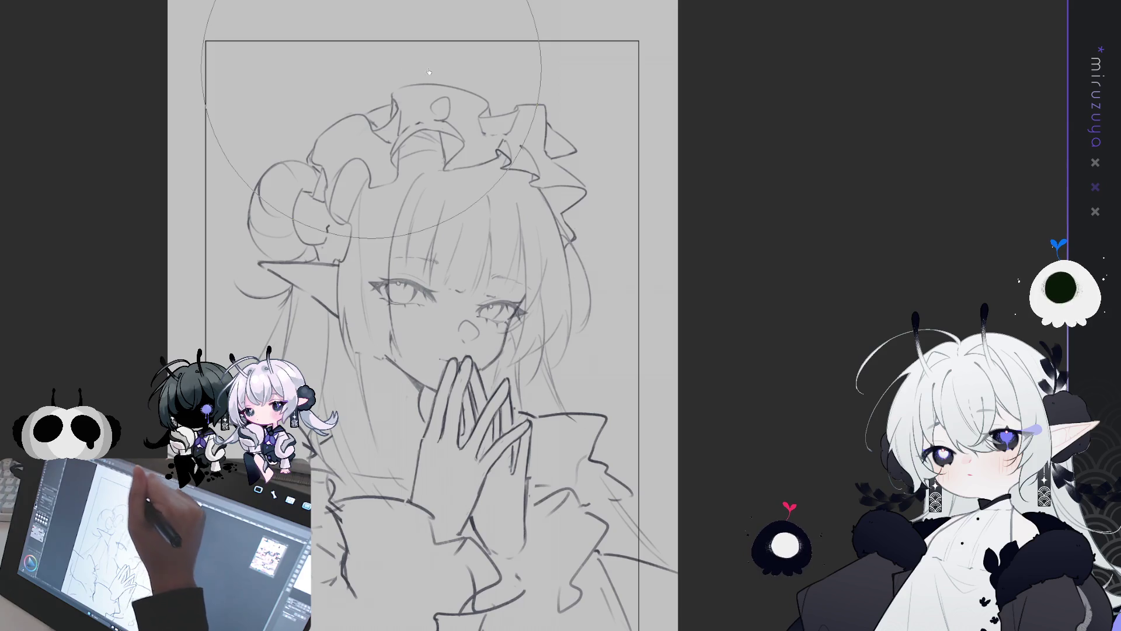
{"action": "mouse_move", "coordinate": [708, 177]}
{"action": "left_mouse_down"}
{"action": "mouse_move", "coordinate": [626, 388]}
{"action": "mouse_move", "coordinate": [623, 427]}
{"action": "left_mouse_up"}
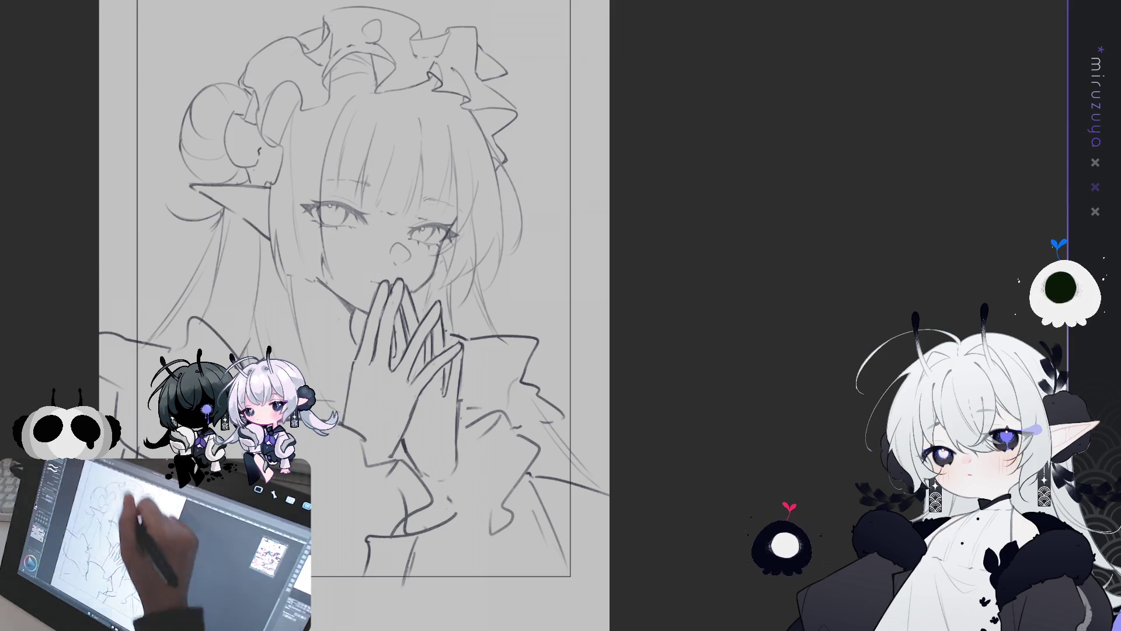
{"action": "left_click_drag", "start_coordinate": [414, 264], "coordinate": [415, 257]}
{"action": "key", "text": "ctrl+t"}
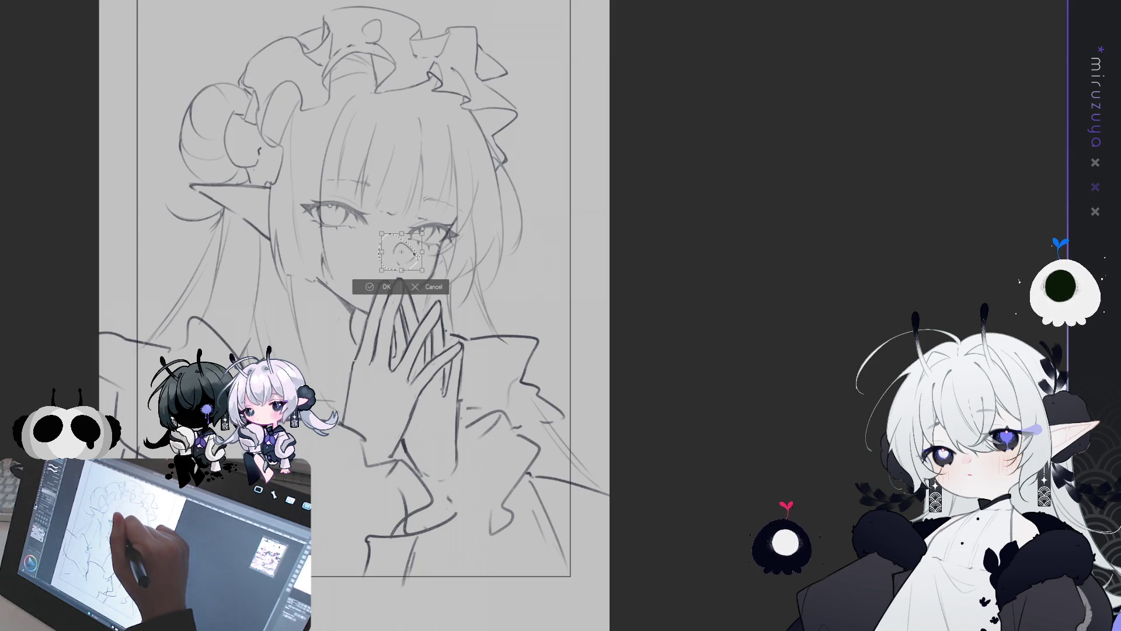
{"action": "left_click", "coordinate": [373, 287]}
{"action": "left_click", "coordinate": [314, 286]}
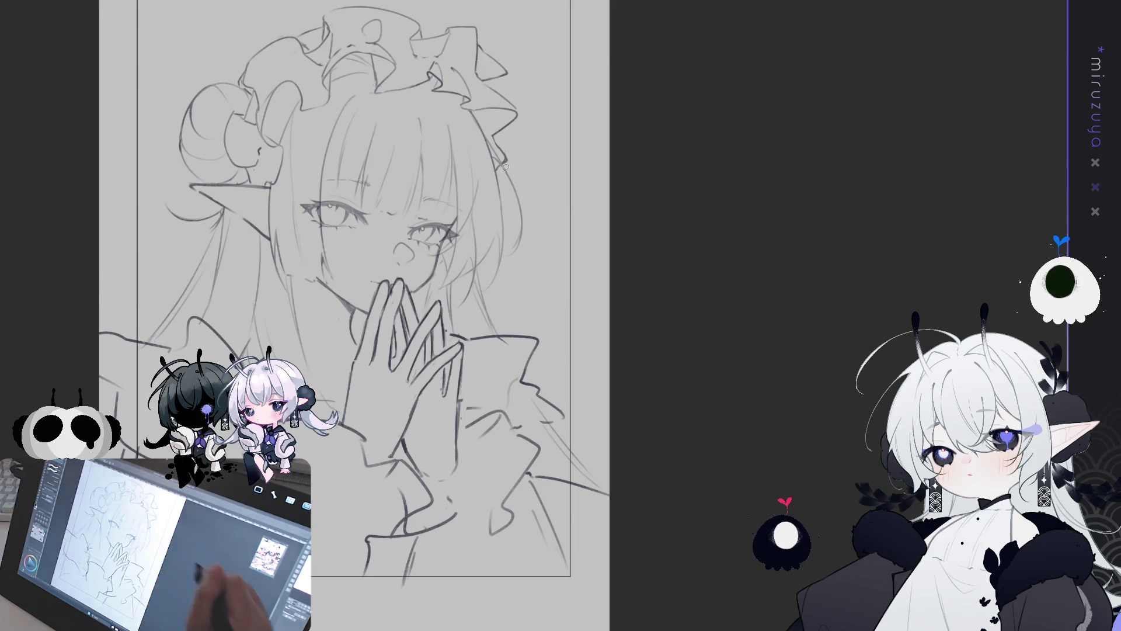
{"action": "scroll", "coordinate": [572, 331], "scroll_direction": "up", "scroll_amount": 3}
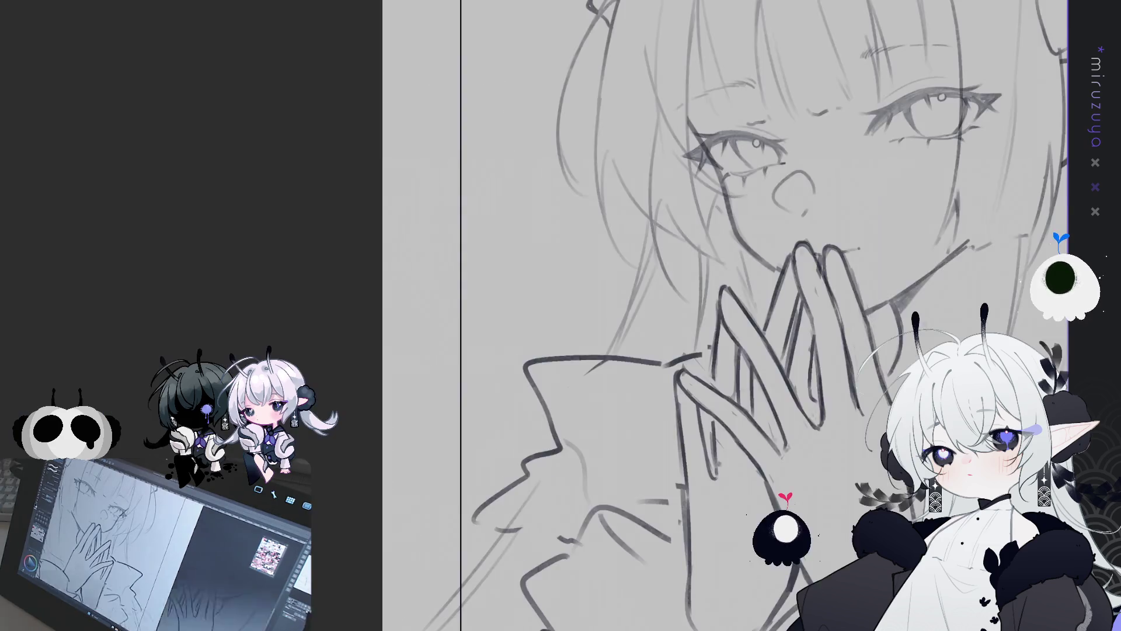
{"action": "scroll", "coordinate": [561, 315], "scroll_direction": "down", "scroll_amount": 2}
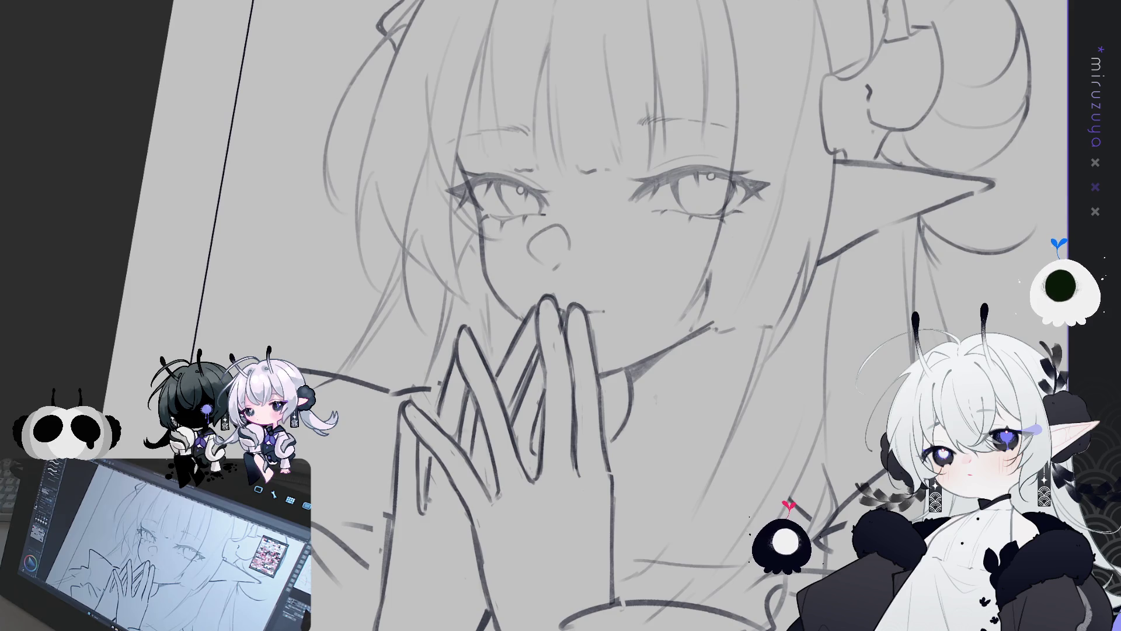
{"action": "key", "text": "h"}
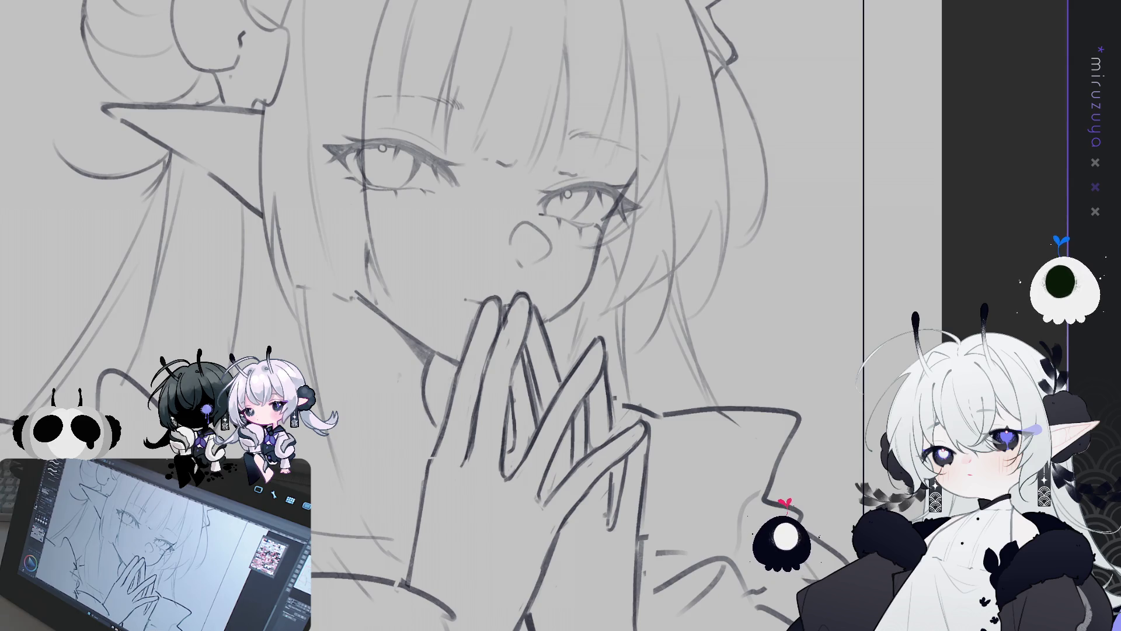
Compare the face without its features, then lasso both eyes and shrink them slightly.
{"action": "key", "text": "ctrl+0"}
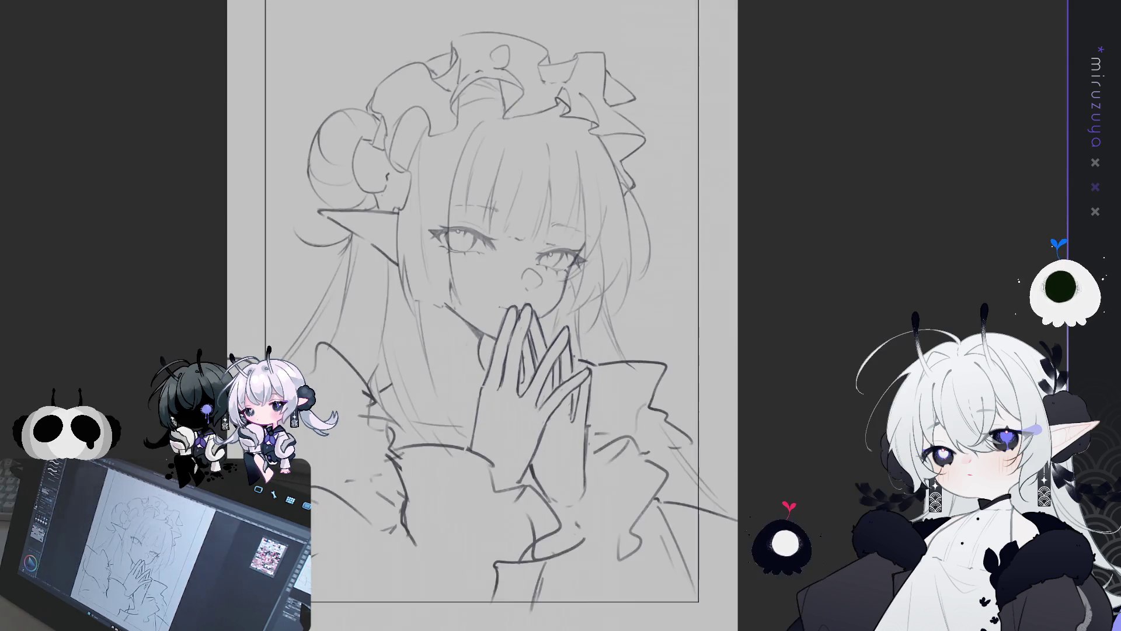
{"action": "key", "text": "ctrl+plus"}
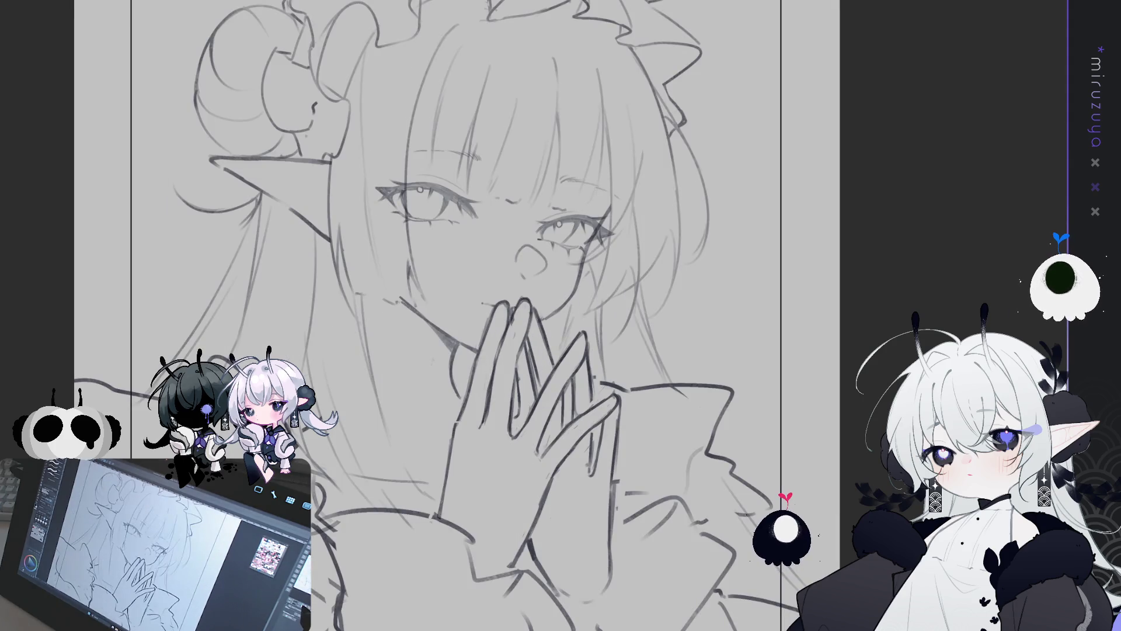
{"action": "key", "text": "Delete"}
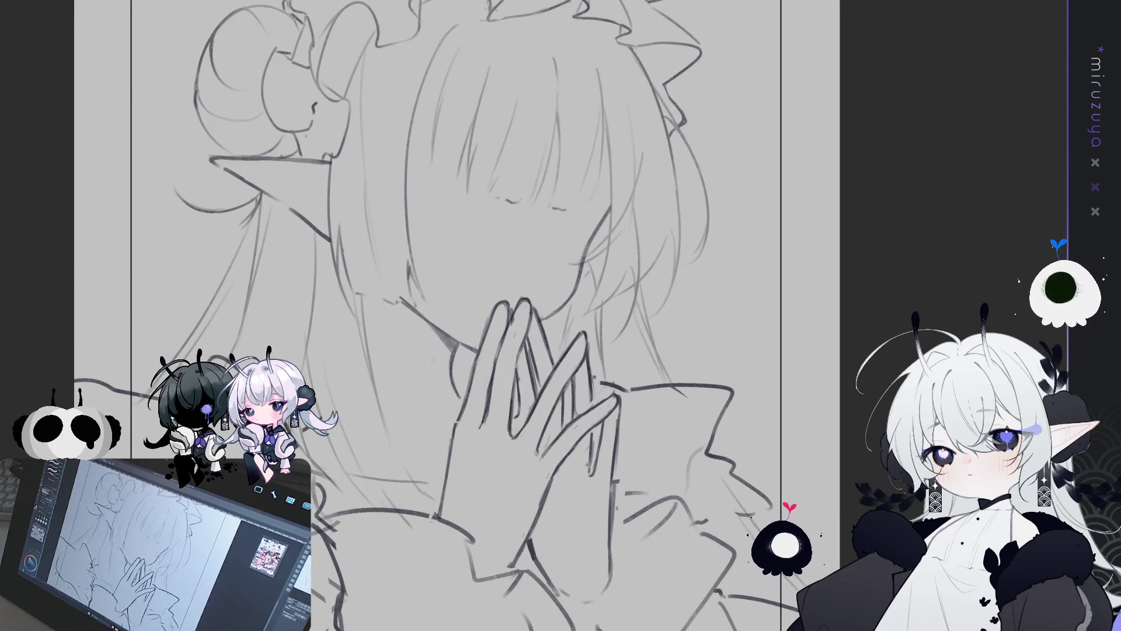
{"action": "key", "text": "ctrl+z"}
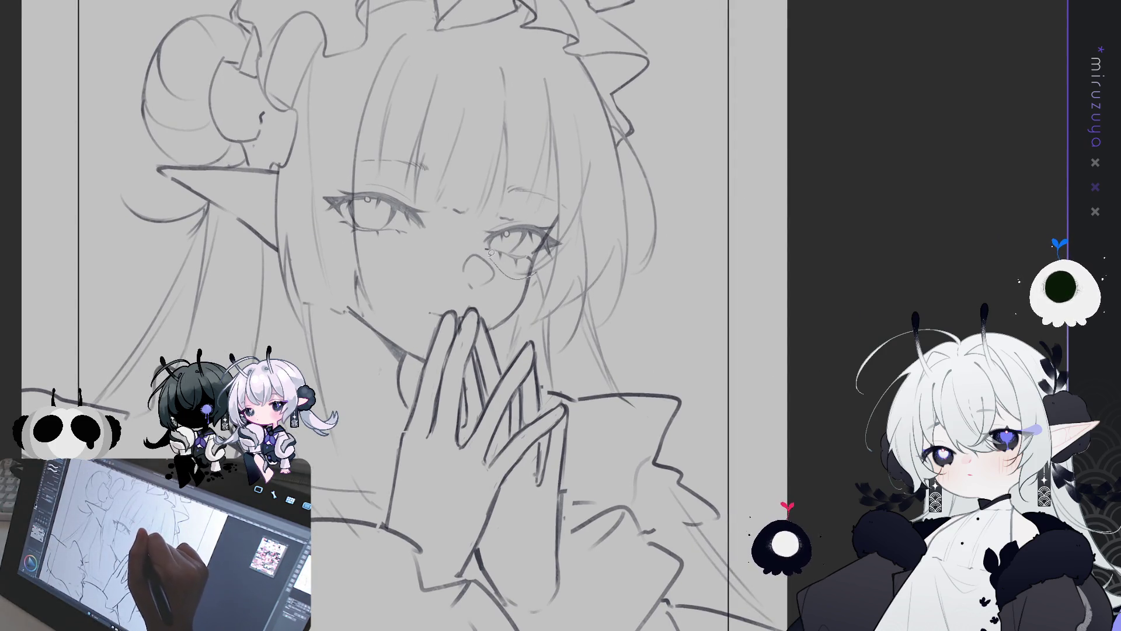
{"action": "mouse_move", "coordinate": [353, 251]}
{"action": "left_mouse_down"}
{"action": "mouse_move", "coordinate": [620, 169]}
{"action": "mouse_move", "coordinate": [607, 248]}
{"action": "left_mouse_up"}
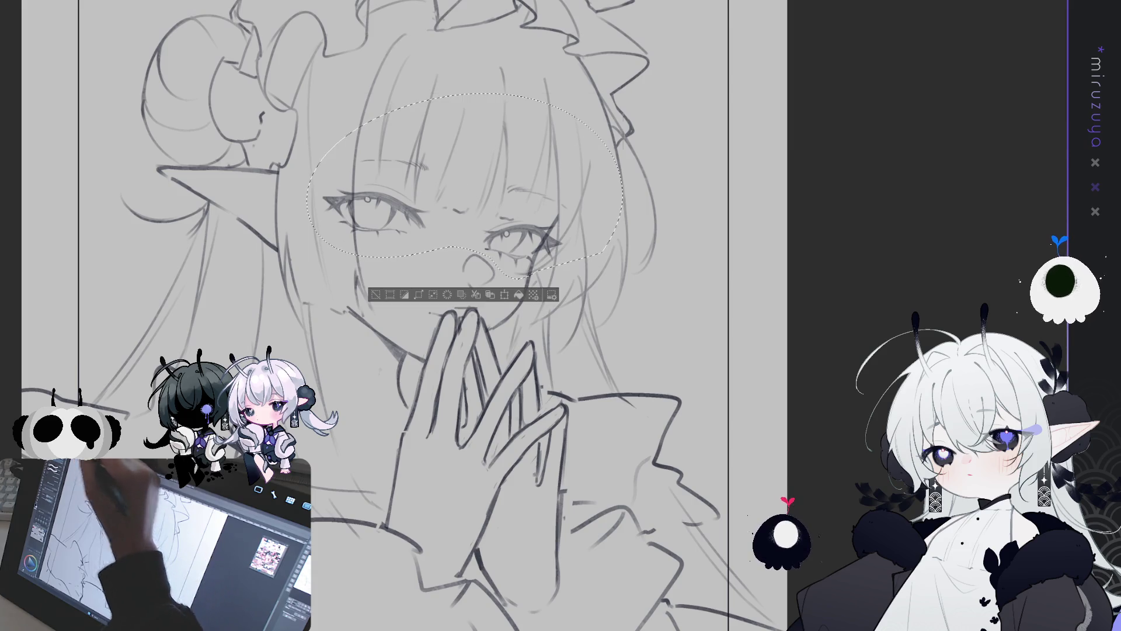
{"action": "key", "text": "ctrl+t"}
{"action": "left_click_drag", "start_coordinate": [475, 105], "coordinate": [474, 111]}
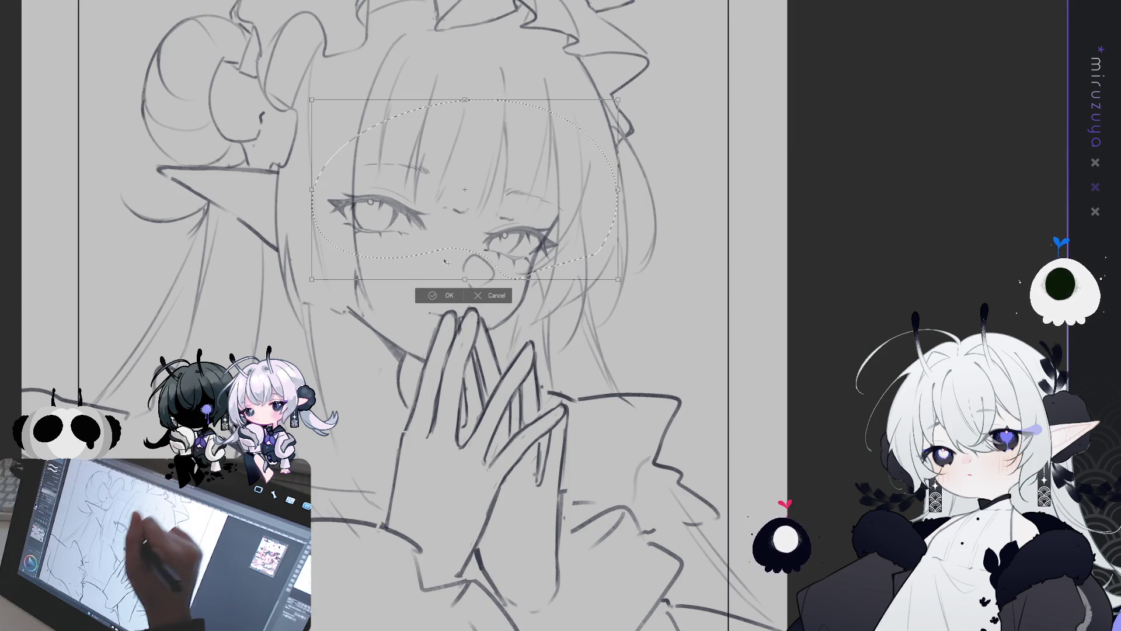
{"action": "left_click", "coordinate": [437, 296]}
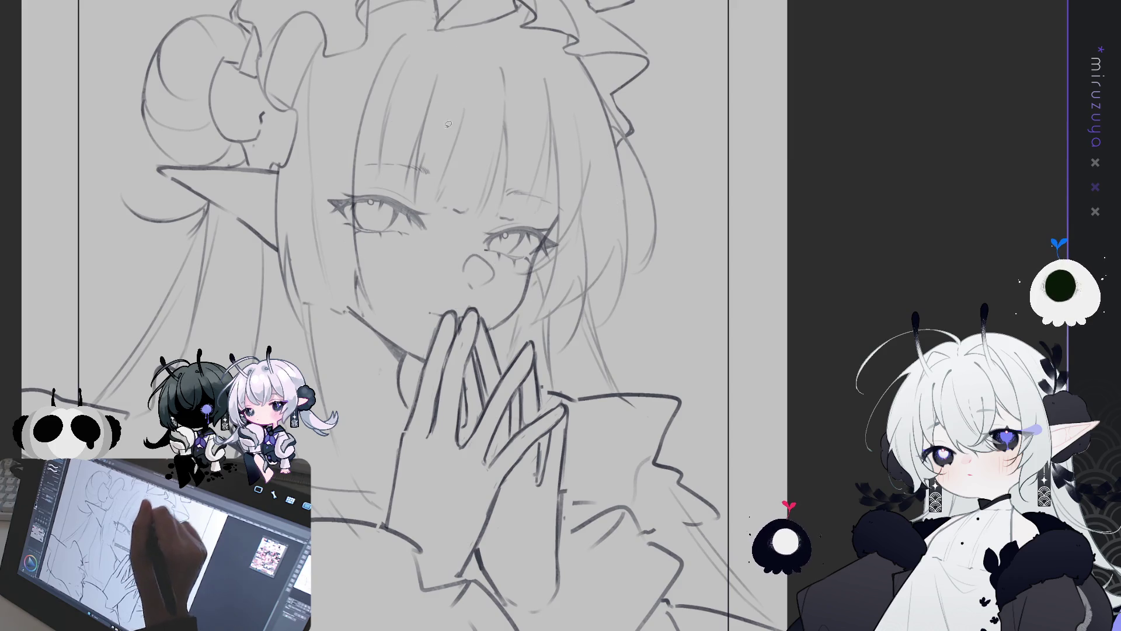
Lasso the left-hand eye, transform it separately, and fit the page in view.
{"action": "left_click_drag", "start_coordinate": [302, 224], "coordinate": [474, 120]}
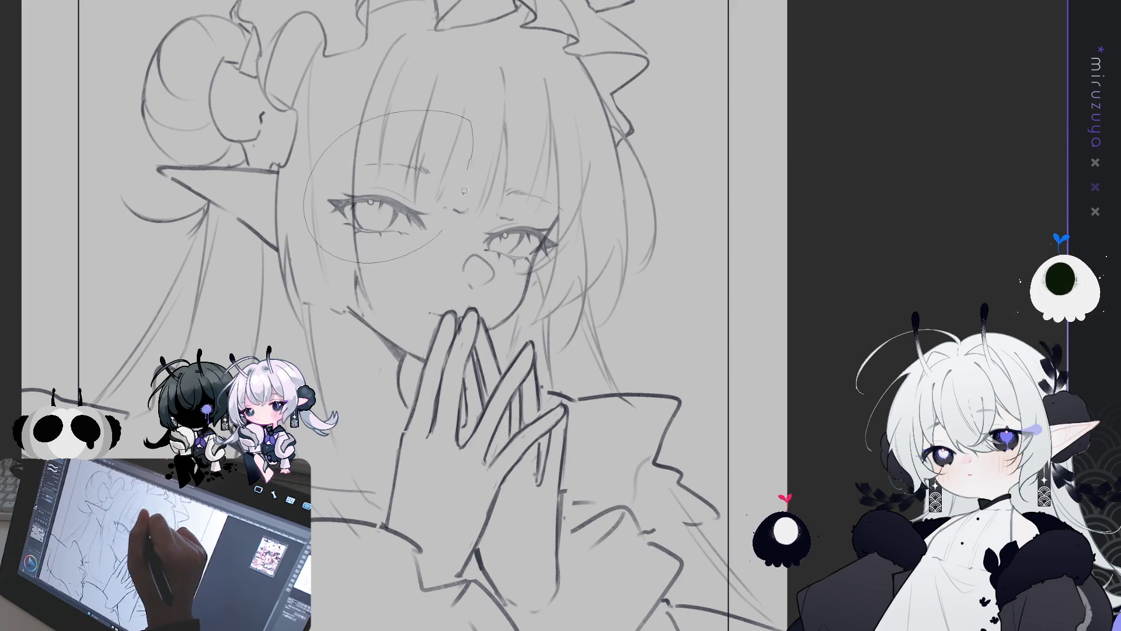
{"action": "left_click_drag", "start_coordinate": [465, 190], "coordinate": [467, 193]}
{"action": "key", "text": "ctrl+t"}
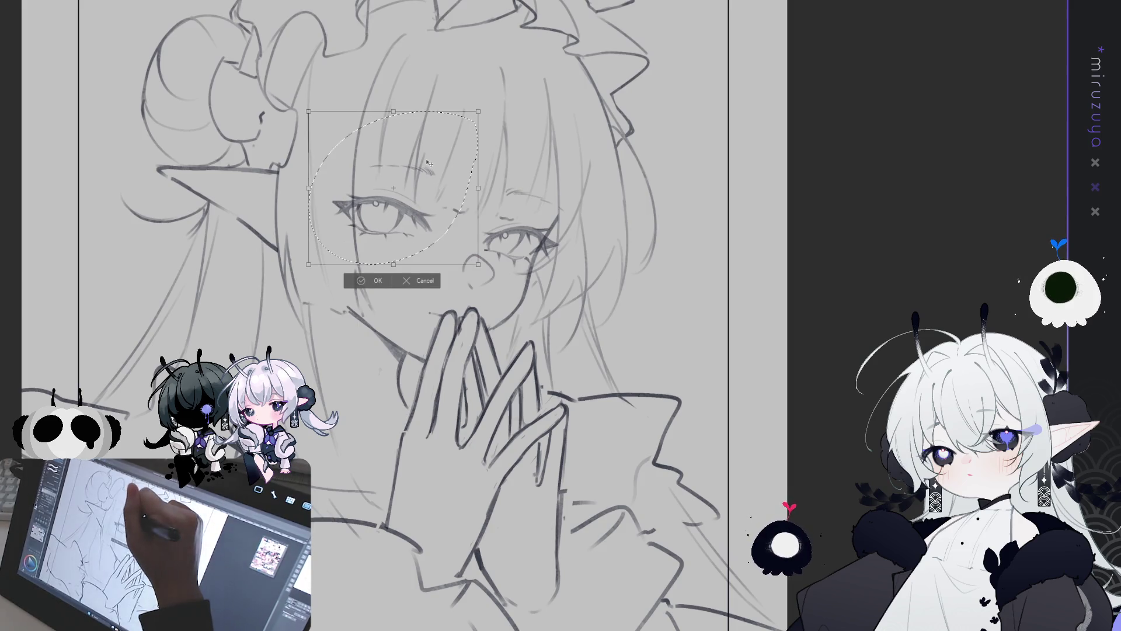
{"action": "key", "text": "Return"}
{"action": "key", "text": "ctrl+0"}
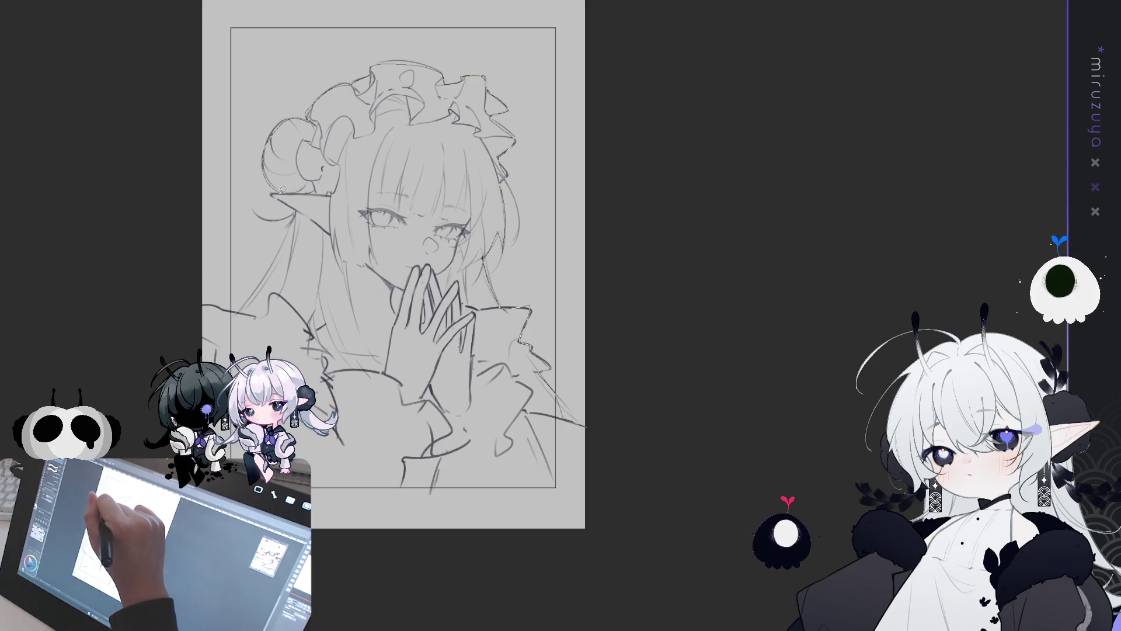
Fill the selected figure with a lighter tone and the surrounding background with dark navy.
{"action": "mouse_move", "coordinate": [285, 241]}
{"action": "left_mouse_down"}
{"action": "mouse_move", "coordinate": [237, 314]}
{"action": "mouse_move", "coordinate": [296, 236]}
{"action": "mouse_move", "coordinate": [267, 315]}
{"action": "mouse_move", "coordinate": [248, 318]}
{"action": "mouse_move", "coordinate": [505, 152]}
{"action": "mouse_move", "coordinate": [602, 514]}
{"action": "left_mouse_up"}
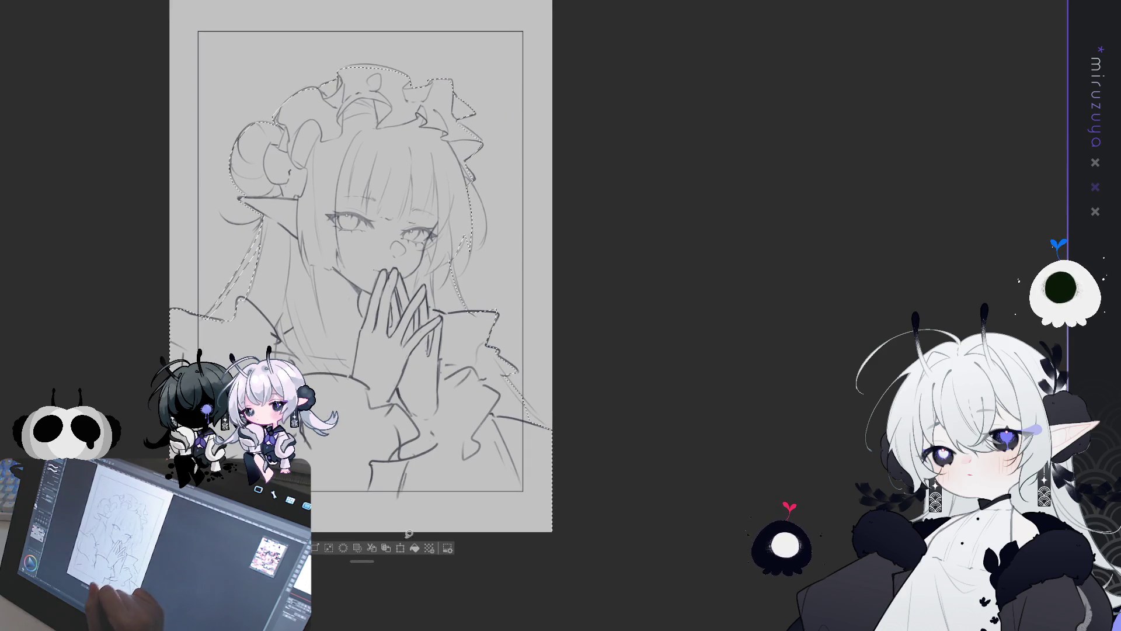
{"action": "key", "text": "alt+BackSpace"}
{"action": "key", "text": "ctrl+d"}
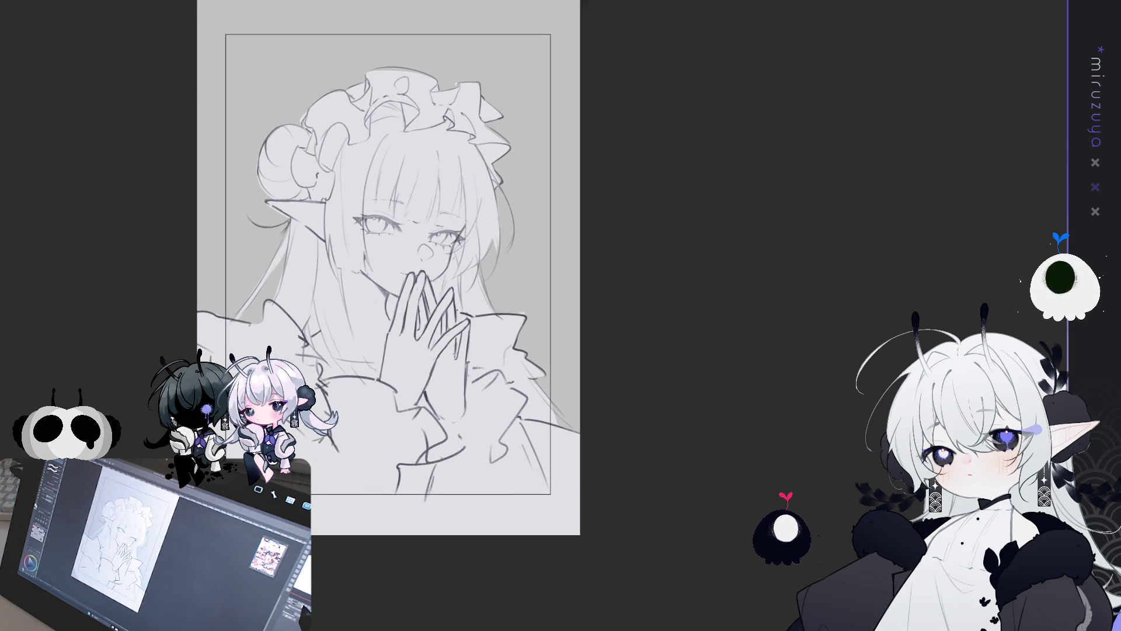
{"action": "key", "text": "ctrl+plus"}
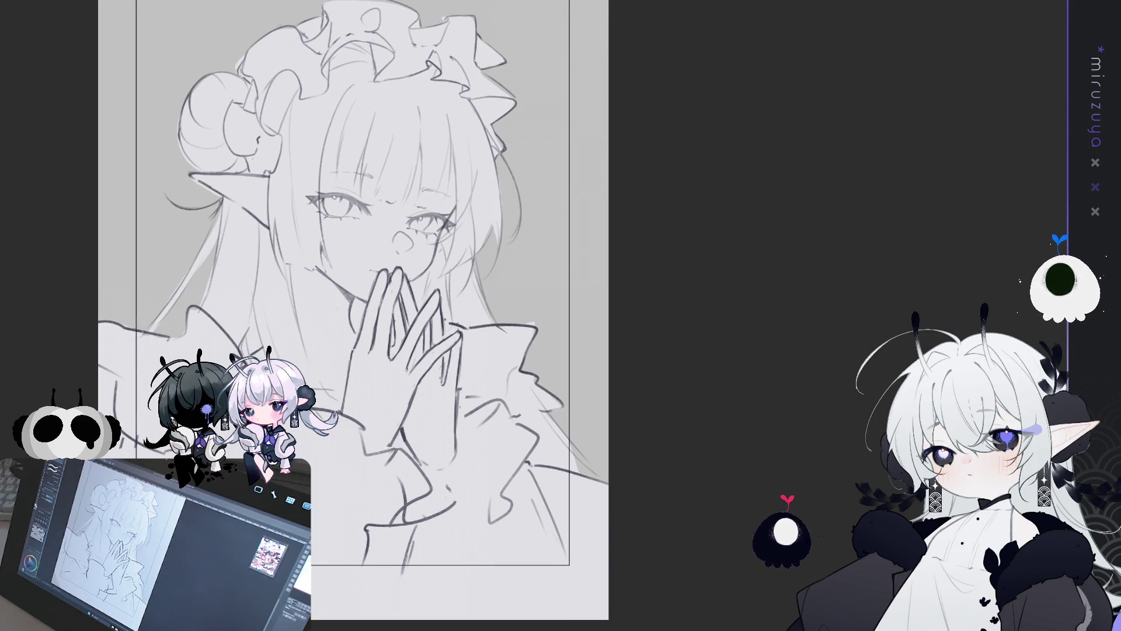
{"action": "key", "text": "alt+BackSpace"}
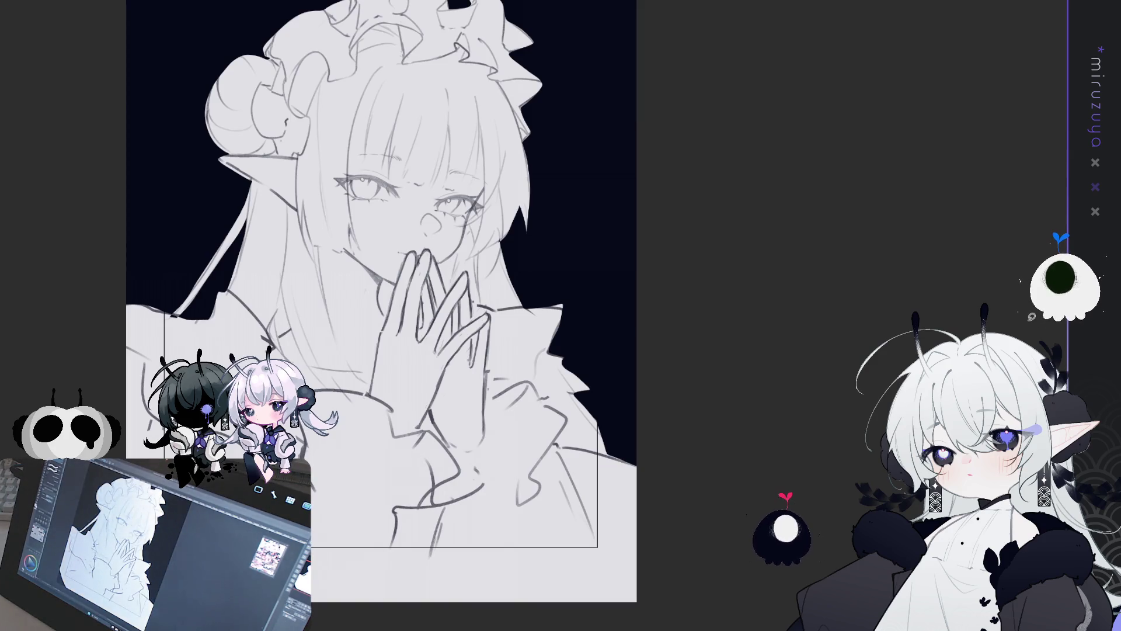
Lasso the shoulders and dress along the collar line and fill them dark navy.
{"action": "mouse_move", "coordinate": [567, 297]}
{"action": "left_mouse_down"}
{"action": "mouse_move", "coordinate": [488, 315]}
{"action": "mouse_move", "coordinate": [486, 435]}
{"action": "mouse_move", "coordinate": [464, 449]}
{"action": "left_mouse_up"}
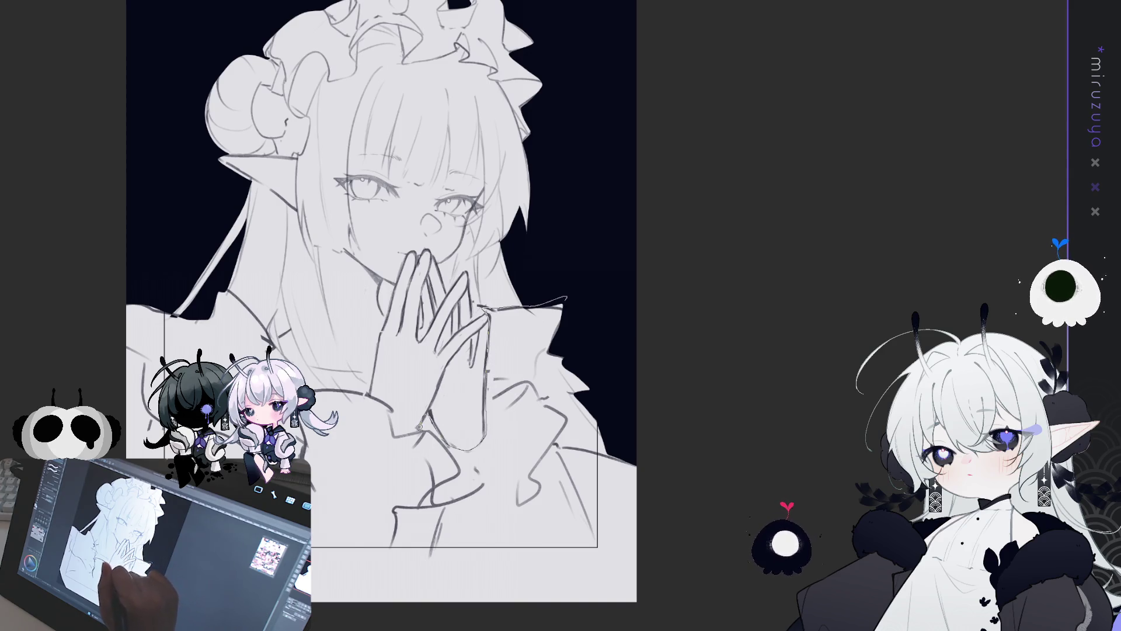
{"action": "mouse_move", "coordinate": [224, 288]}
{"action": "left_mouse_down"}
{"action": "mouse_move", "coordinate": [192, 312]}
{"action": "mouse_move", "coordinate": [86, 344]}
{"action": "left_mouse_up"}
{"action": "scroll", "coordinate": [656, 383], "scroll_direction": "down", "scroll_amount": 3}
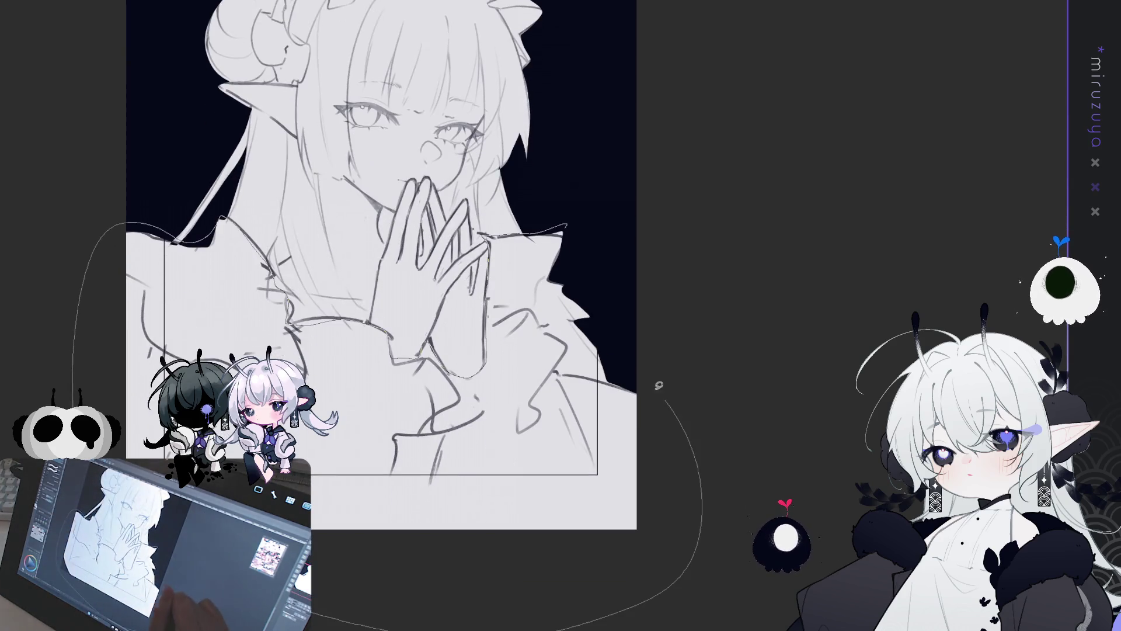
{"action": "mouse_move", "coordinate": [610, 377]}
{"action": "left_mouse_down"}
{"action": "mouse_move", "coordinate": [562, 357]}
{"action": "mouse_move", "coordinate": [578, 280]}
{"action": "left_mouse_up"}
{"action": "scroll", "coordinate": [791, 282], "scroll_direction": "up", "scroll_amount": 3}
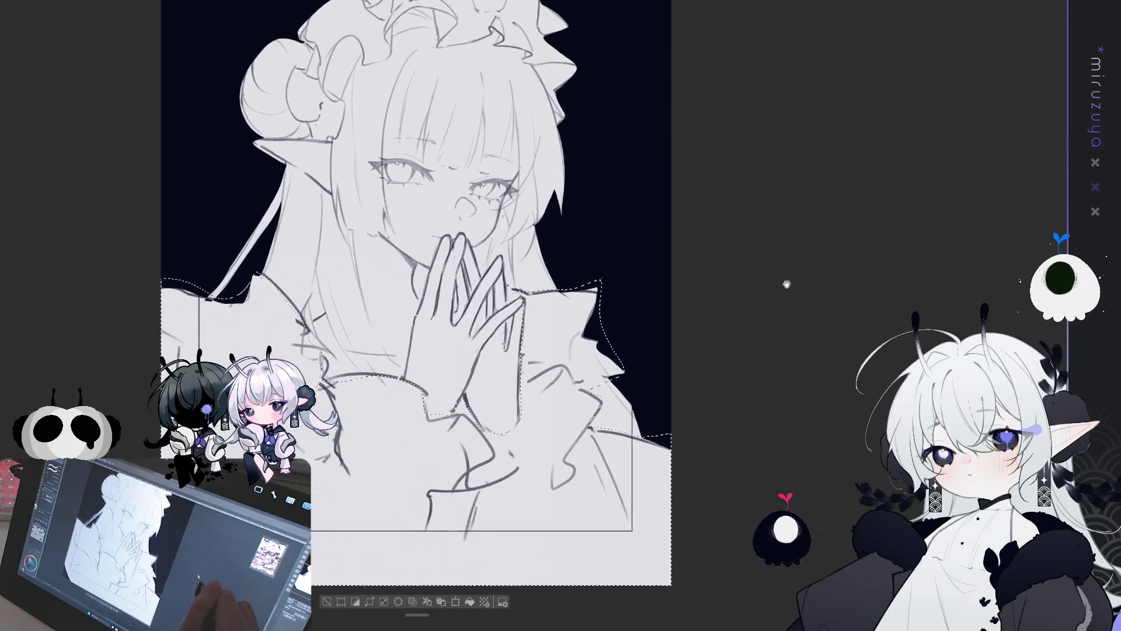
{"action": "scroll", "coordinate": [791, 278], "scroll_direction": "right", "scroll_amount": 1}
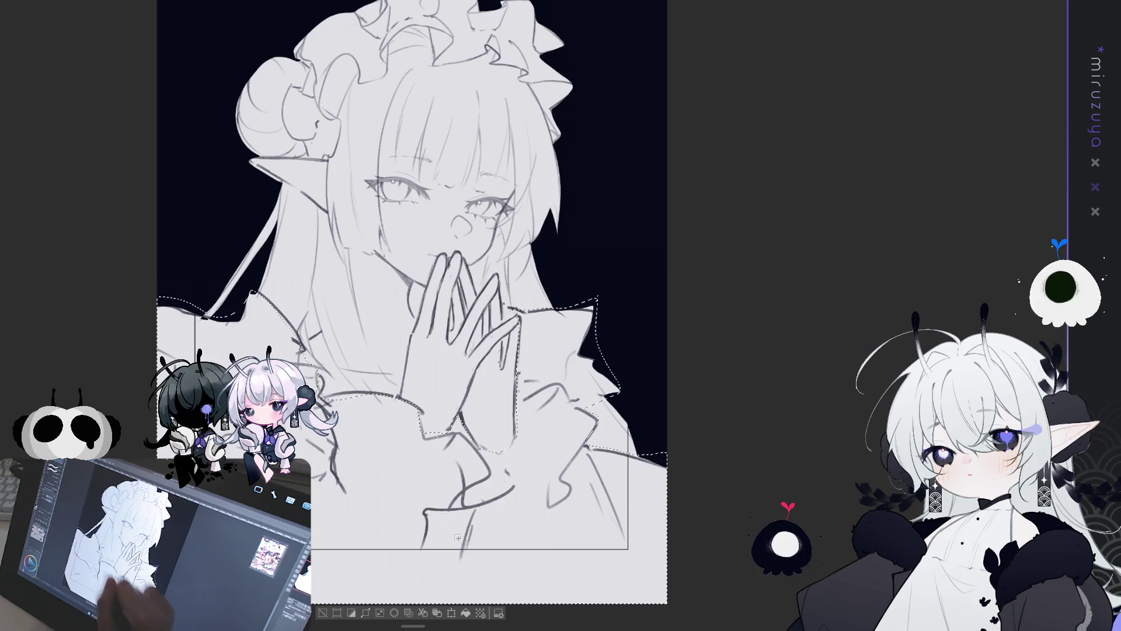
{"action": "left_click", "coordinate": [465, 613]}
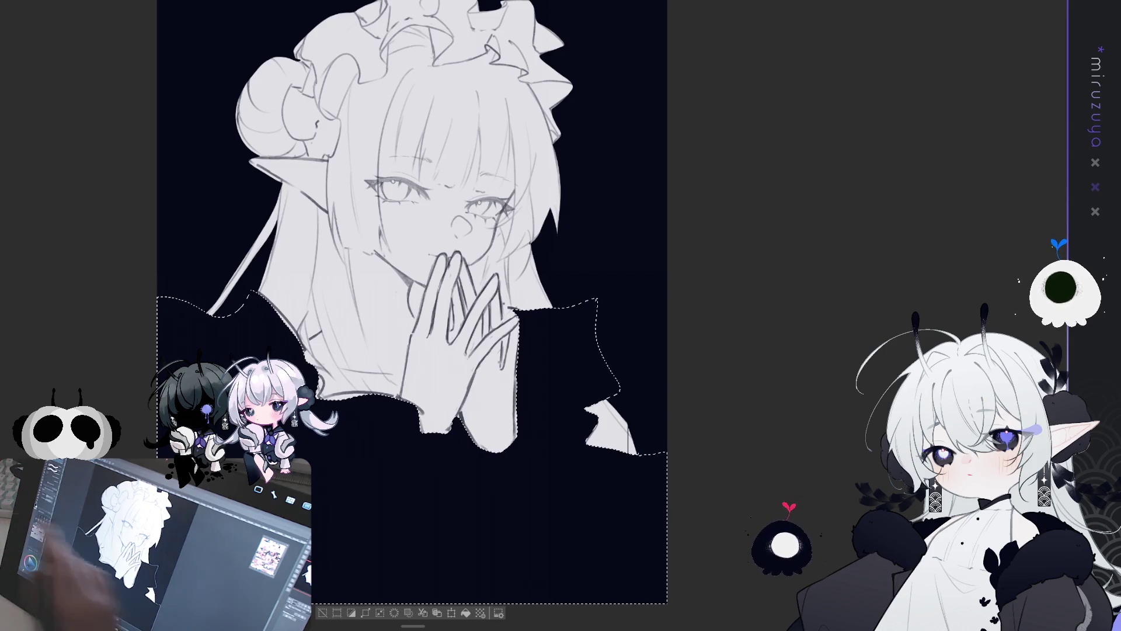
{"action": "key", "text": "ctrl+d"}
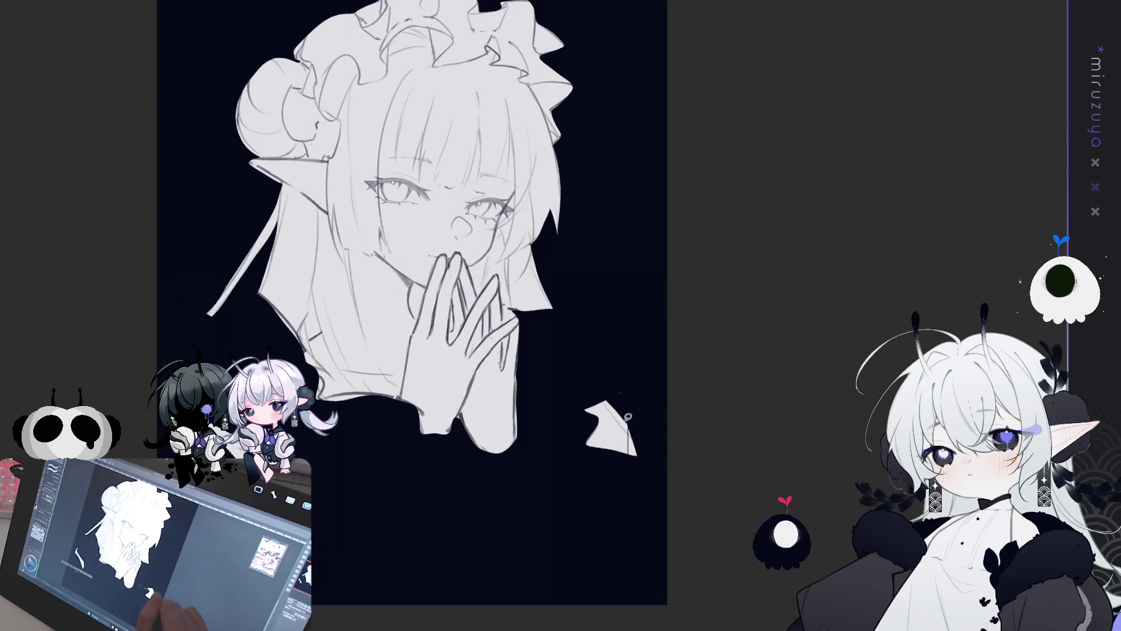
Fill a teardrop highlight on the bow and a small shape by the collar.
{"action": "left_click_drag", "start_coordinate": [324, 404], "coordinate": [324, 354]}
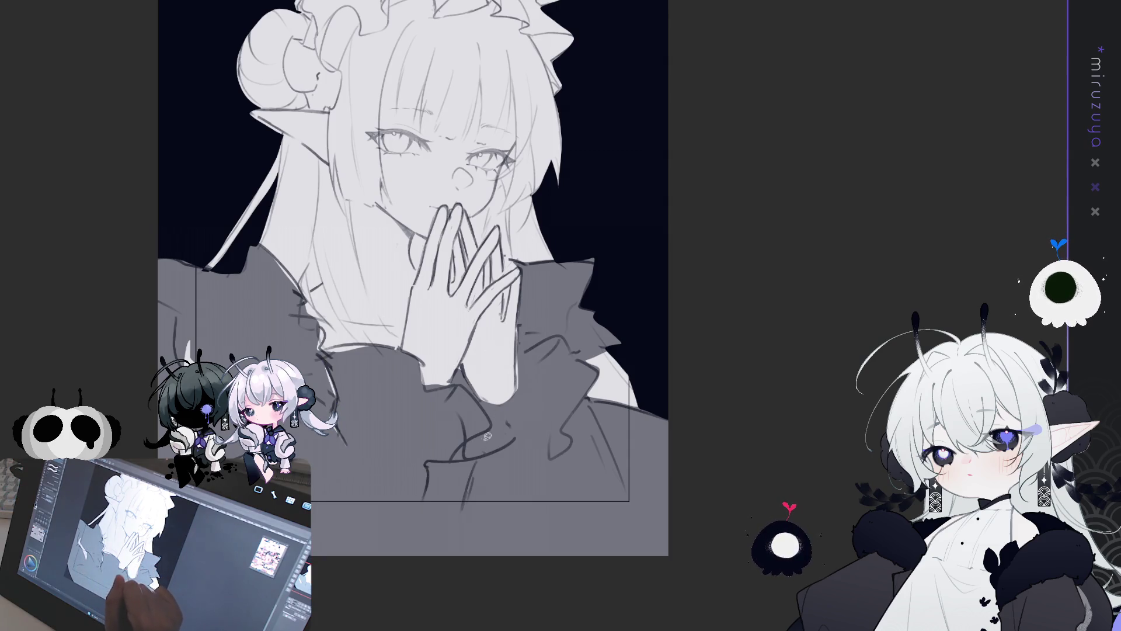
{"action": "left_click_drag", "start_coordinate": [488, 426], "coordinate": [489, 426]}
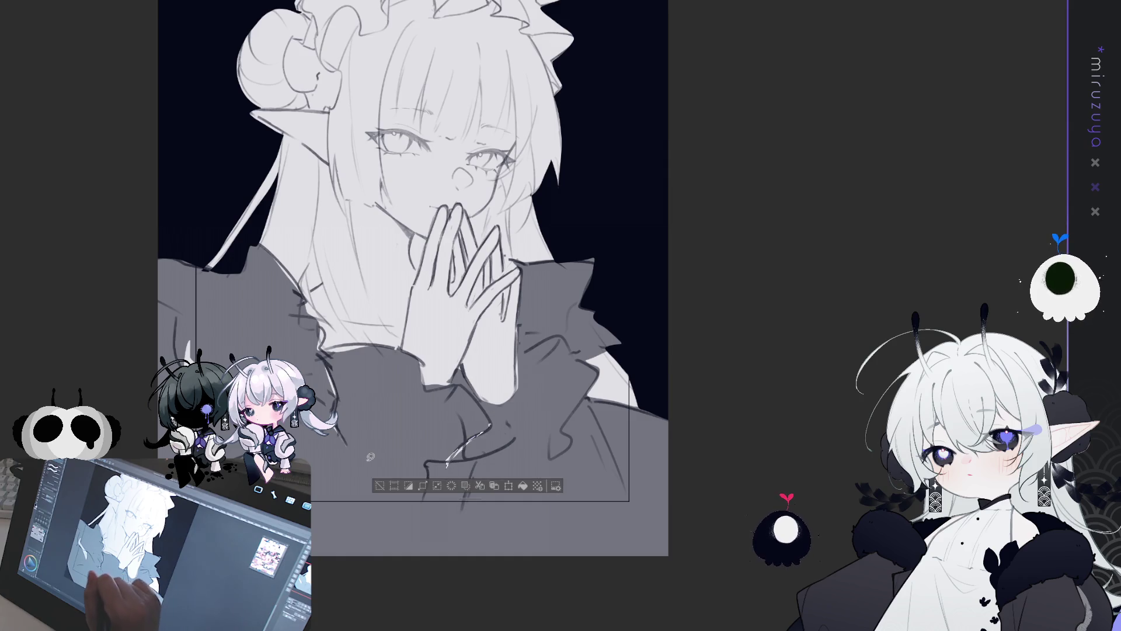
{"action": "mouse_move", "coordinate": [363, 458]}
{"action": "left_mouse_down"}
{"action": "mouse_move", "coordinate": [373, 444]}
{"action": "mouse_move", "coordinate": [357, 424]}
{"action": "mouse_move", "coordinate": [384, 445]}
{"action": "mouse_move", "coordinate": [356, 444]}
{"action": "mouse_move", "coordinate": [412, 475]}
{"action": "mouse_move", "coordinate": [385, 452]}
{"action": "mouse_move", "coordinate": [398, 472]}
{"action": "mouse_move", "coordinate": [435, 438]}
{"action": "mouse_move", "coordinate": [426, 446]}
{"action": "left_mouse_up"}
{"action": "key", "text": "ctrl+d"}
{"action": "left_click_drag", "start_coordinate": [428, 389], "coordinate": [425, 434]}
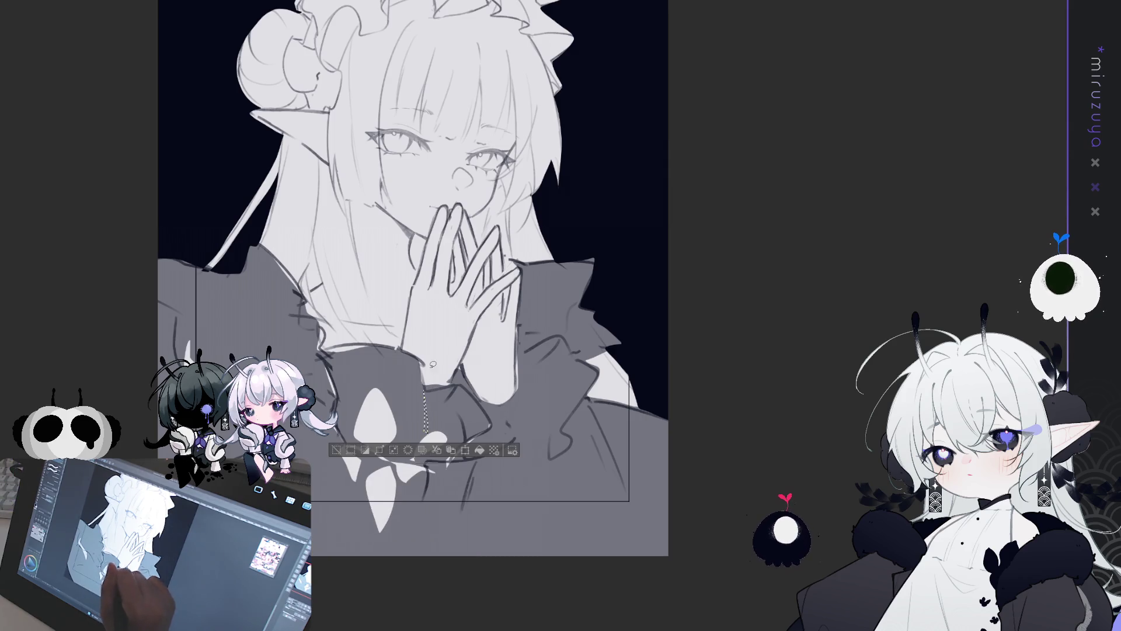
{"action": "key", "text": "ctrl+d"}
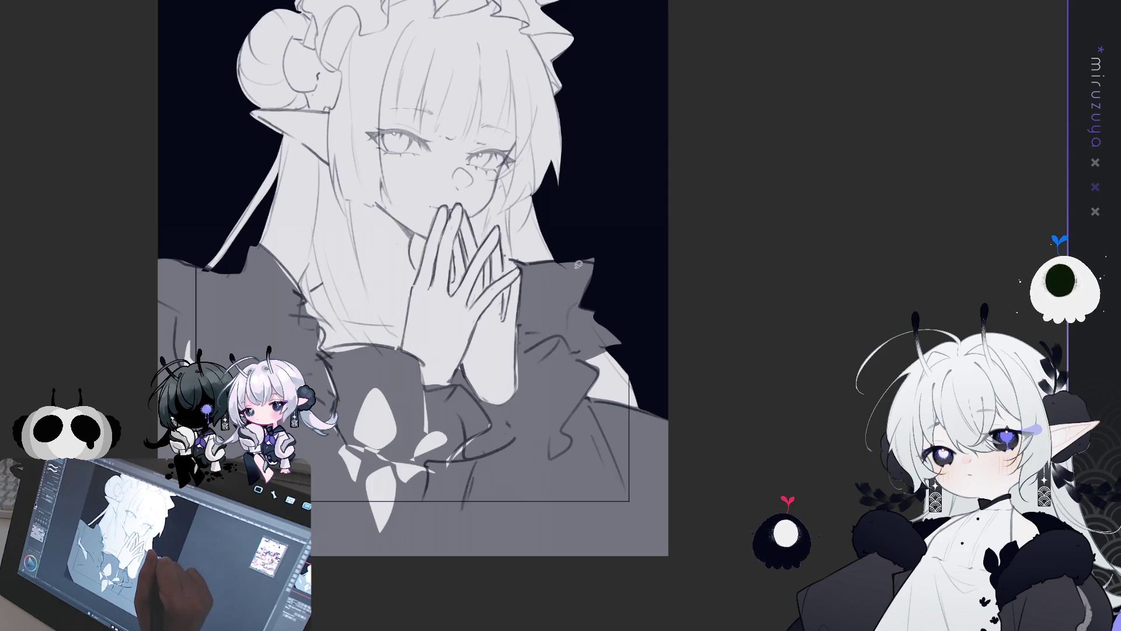
Add light grey highlight shapes and a thin line across the right collar.
{"action": "mouse_move", "coordinate": [528, 328]}
{"action": "left_mouse_down"}
{"action": "mouse_move", "coordinate": [538, 312]}
{"action": "mouse_move", "coordinate": [530, 333]}
{"action": "left_mouse_up"}
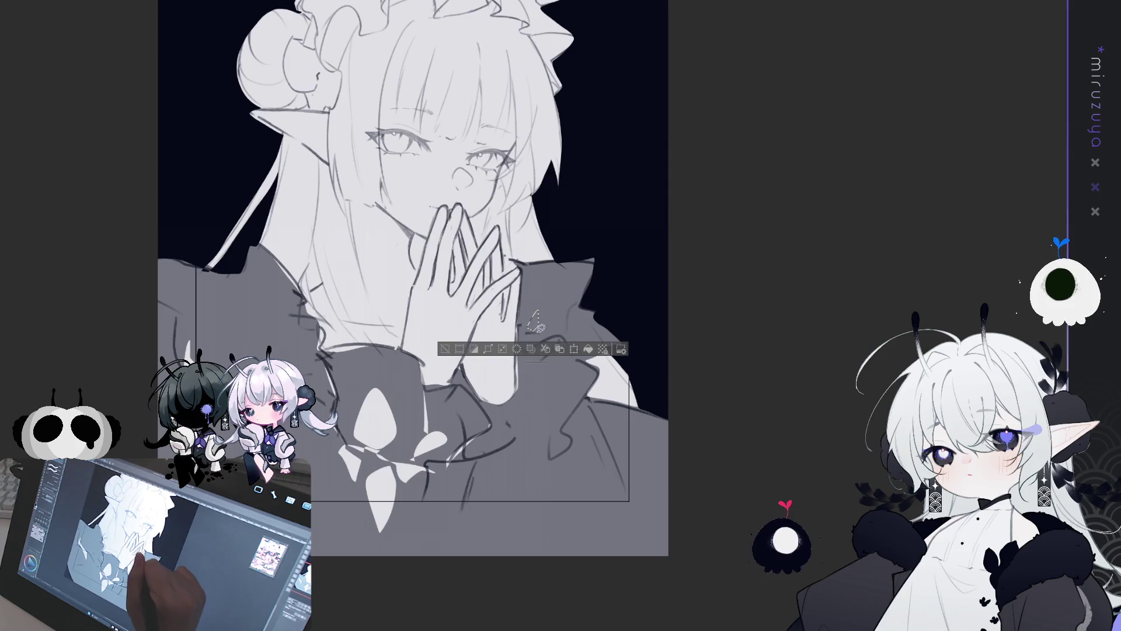
{"action": "left_click_drag", "start_coordinate": [582, 300], "coordinate": [557, 321]}
{"action": "mouse_move", "coordinate": [576, 302]}
{"action": "left_mouse_down"}
{"action": "mouse_move", "coordinate": [561, 341]}
{"action": "mouse_move", "coordinate": [566, 377]}
{"action": "left_mouse_up"}
{"action": "key", "text": "ctrl+d"}
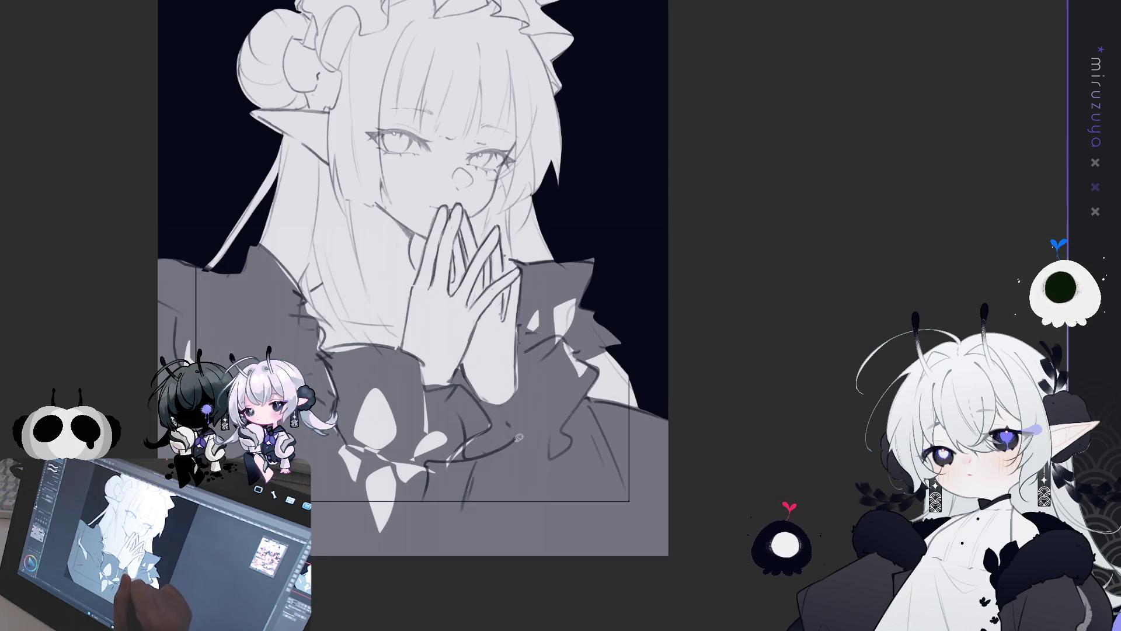
{"action": "left_click_drag", "start_coordinate": [474, 454], "coordinate": [575, 444]}
{"action": "left_click_drag", "start_coordinate": [586, 395], "coordinate": [549, 461]}
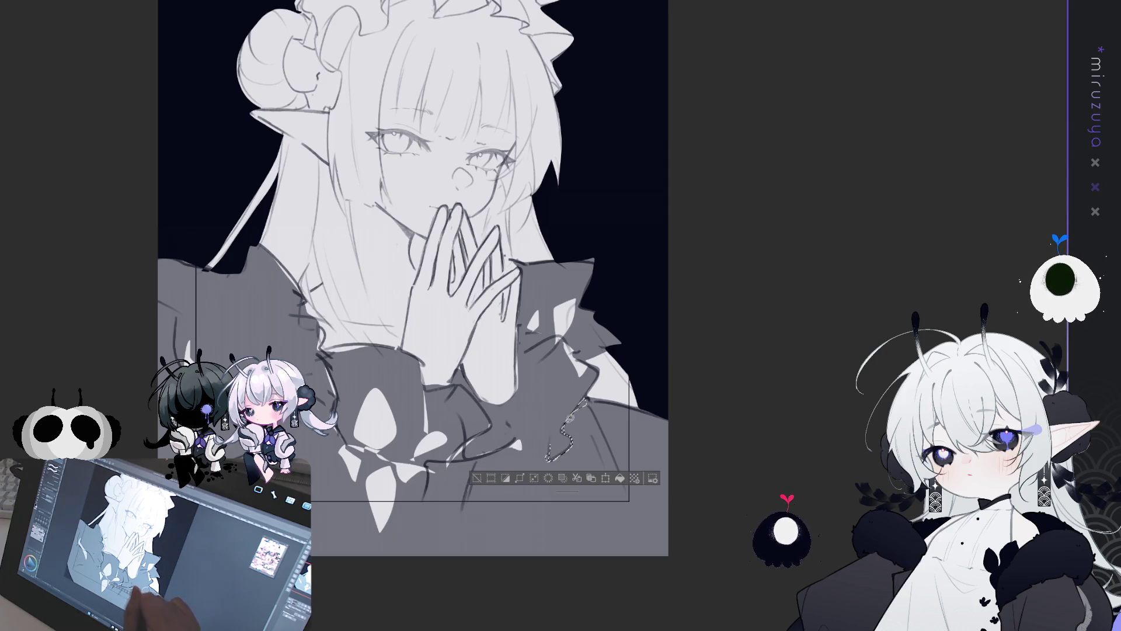
{"action": "left_click_drag", "start_coordinate": [570, 416], "coordinate": [586, 402]}
{"action": "key", "text": "ctrl+d"}
Add highlights along the sleeve edge, beside the collar, and on the left collar.
{"action": "left_click_drag", "start_coordinate": [612, 445], "coordinate": [629, 491]}
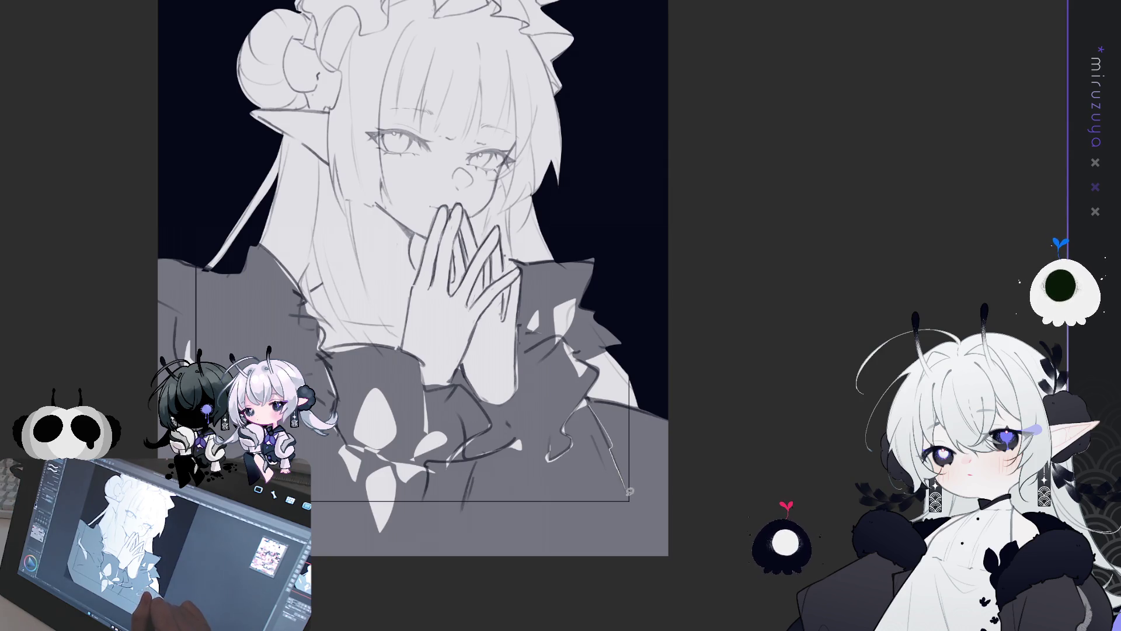
{"action": "left_click_drag", "start_coordinate": [611, 452], "coordinate": [602, 424]}
{"action": "key", "text": "ctrl+d"}
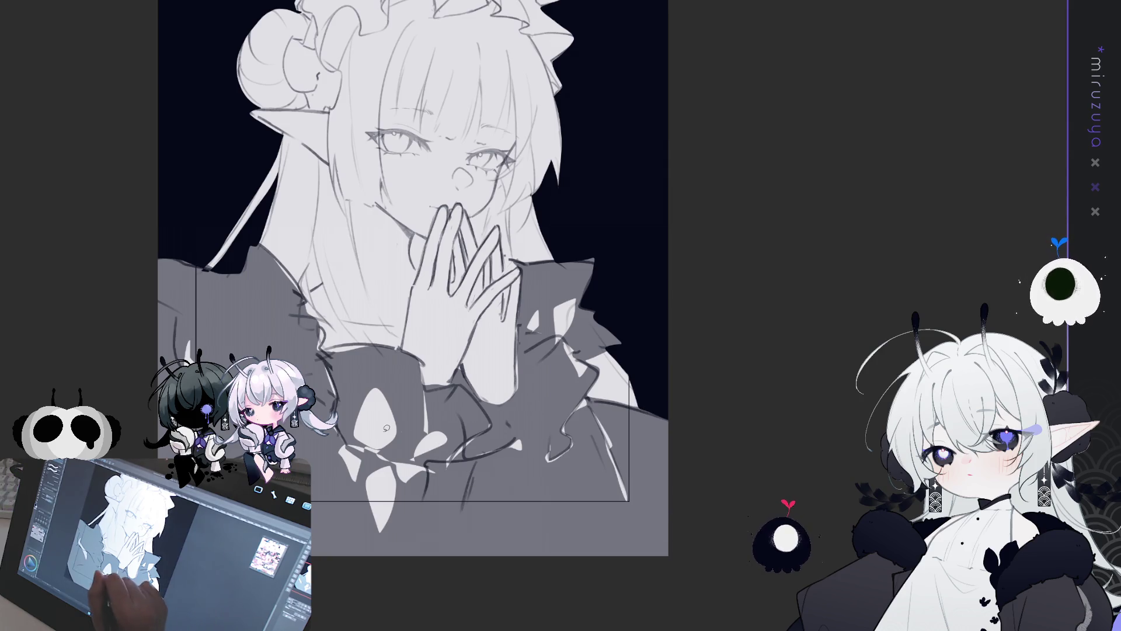
{"action": "left_click_drag", "start_coordinate": [315, 321], "coordinate": [329, 328]}
{"action": "left_click_drag", "start_coordinate": [251, 285], "coordinate": [248, 344]}
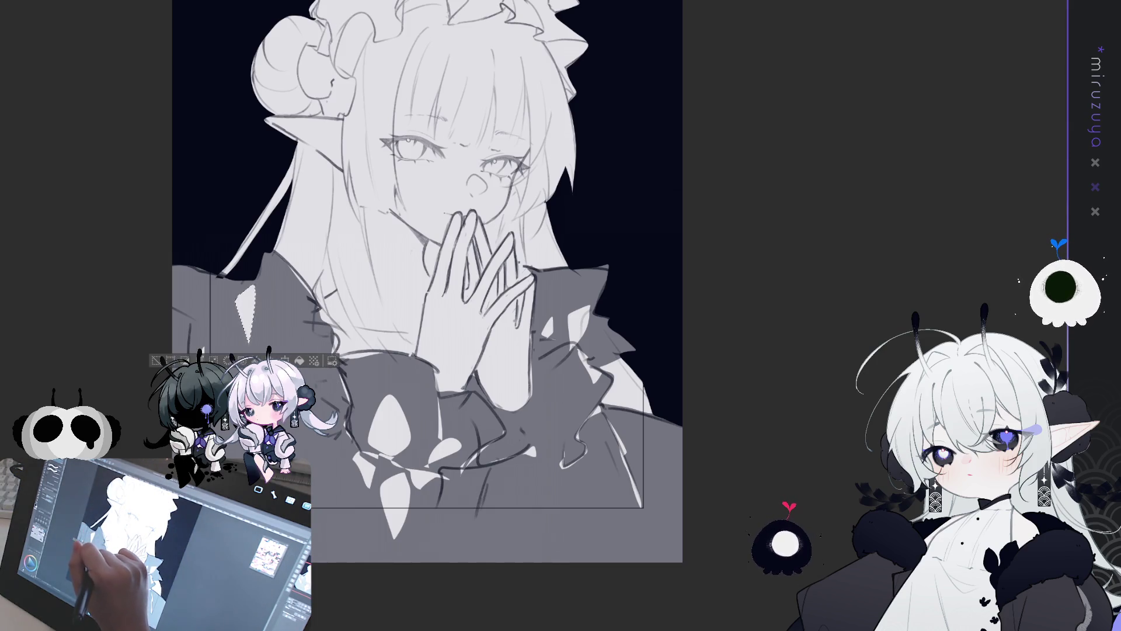
{"action": "key", "text": "ctrl+d"}
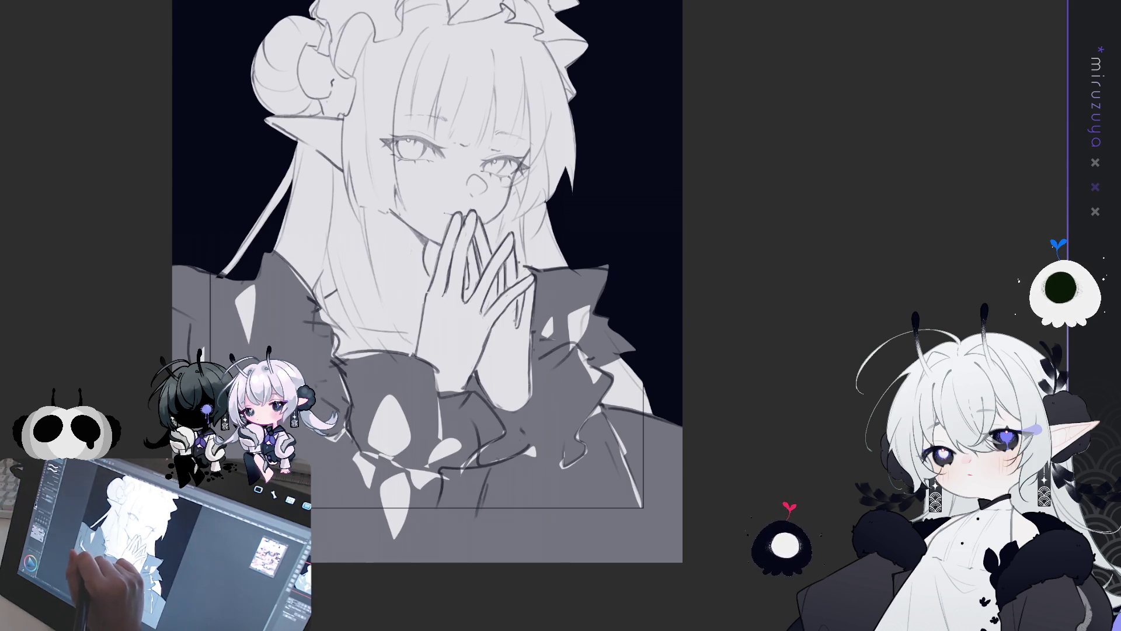
Turn the grey dress back to dark navy and frame the upper figure.
{"action": "left_click", "coordinate": [548, 441]}
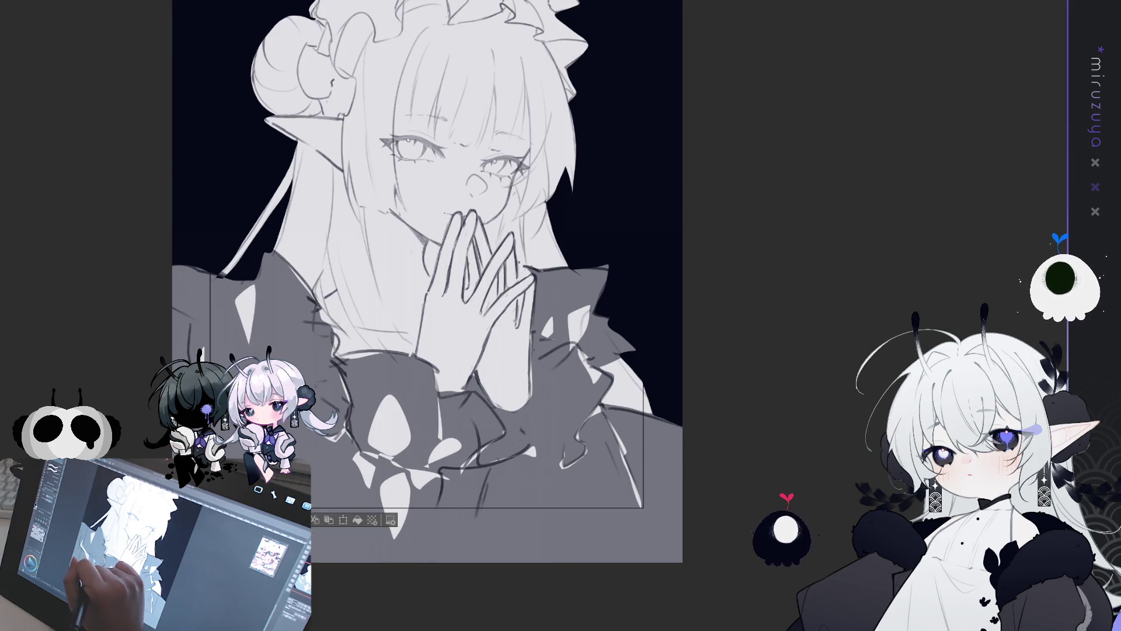
{"action": "left_click_drag", "start_coordinate": [718, 250], "coordinate": [771, 272]}
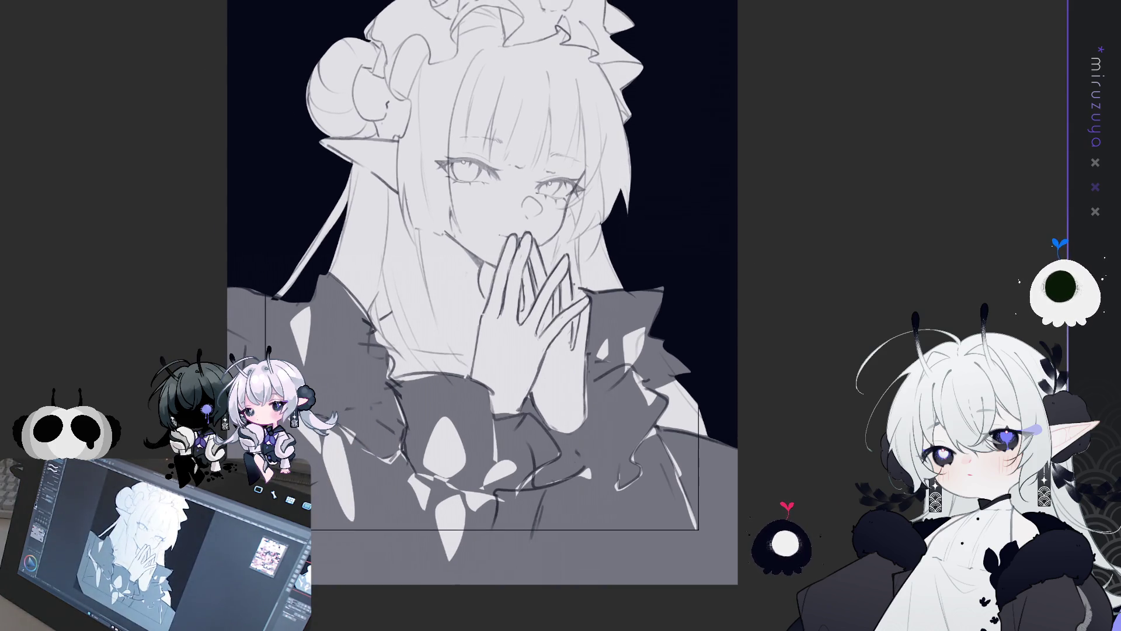
{"action": "key", "text": "Delete"}
{"action": "mouse_move", "coordinate": [482, 316]}
{"action": "left_mouse_down"}
{"action": "mouse_move", "coordinate": [437, 388]}
{"action": "mouse_move", "coordinate": [432, 363]}
{"action": "left_mouse_up"}
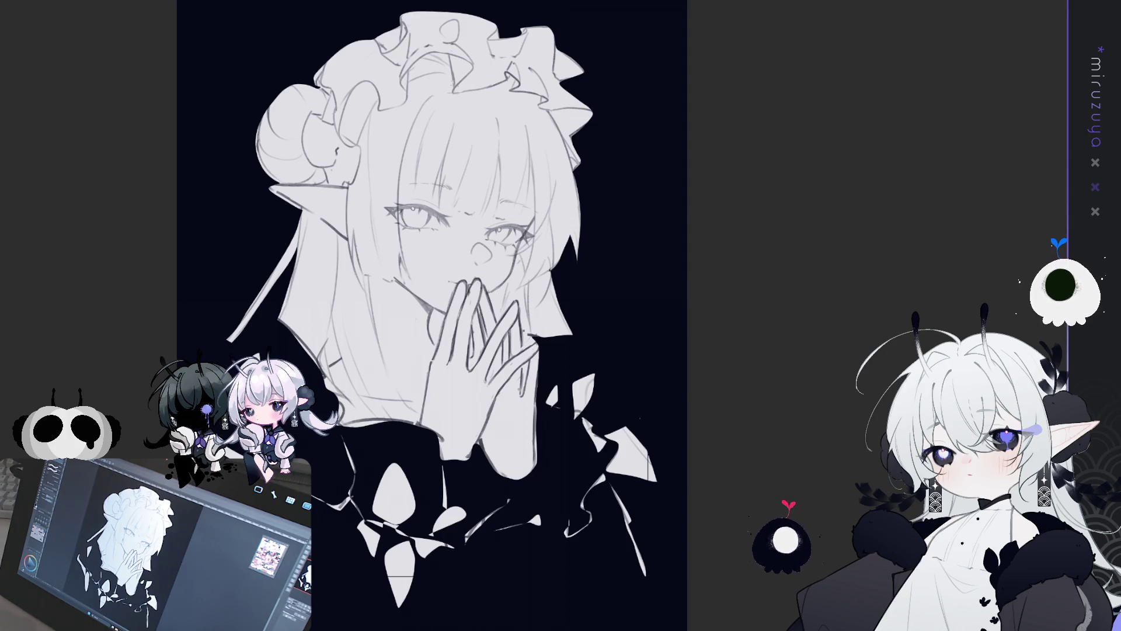
Scroll the view to frame the upper figure.
{"action": "scroll", "coordinate": [505, 180], "scroll_direction": "up", "scroll_amount": 2}
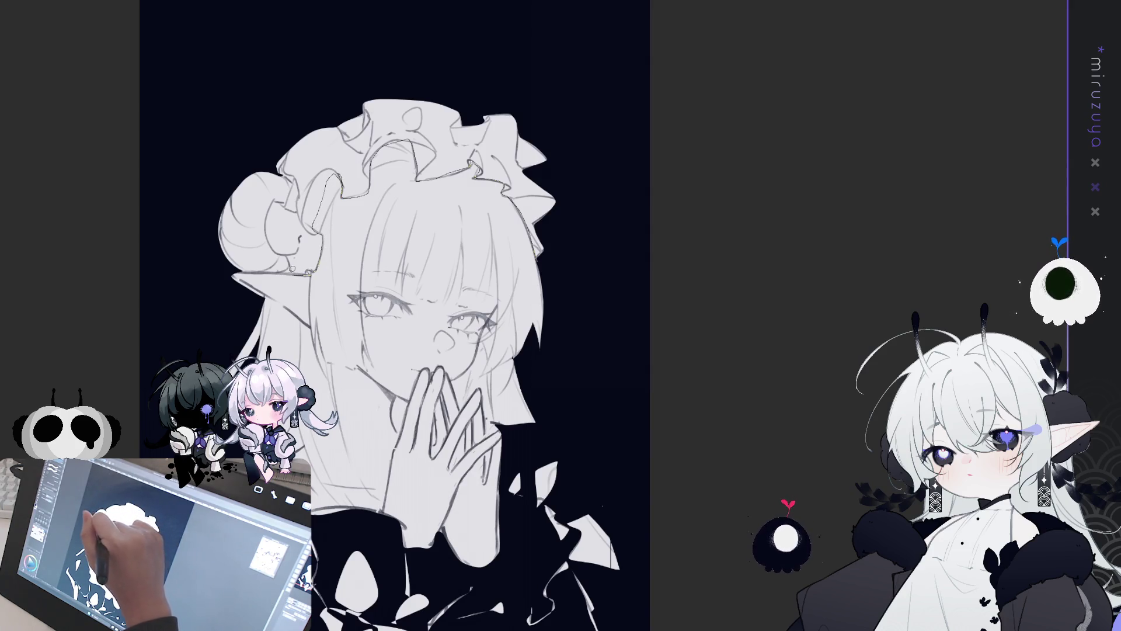
Lasso the top and right of the headdress, erase it, then restore it.
{"action": "mouse_move", "coordinate": [281, 129]}
{"action": "left_mouse_down"}
{"action": "mouse_move", "coordinate": [506, 62]}
{"action": "mouse_move", "coordinate": [580, 213]}
{"action": "mouse_move", "coordinate": [569, 245]}
{"action": "mouse_move", "coordinate": [546, 259]}
{"action": "left_mouse_up"}
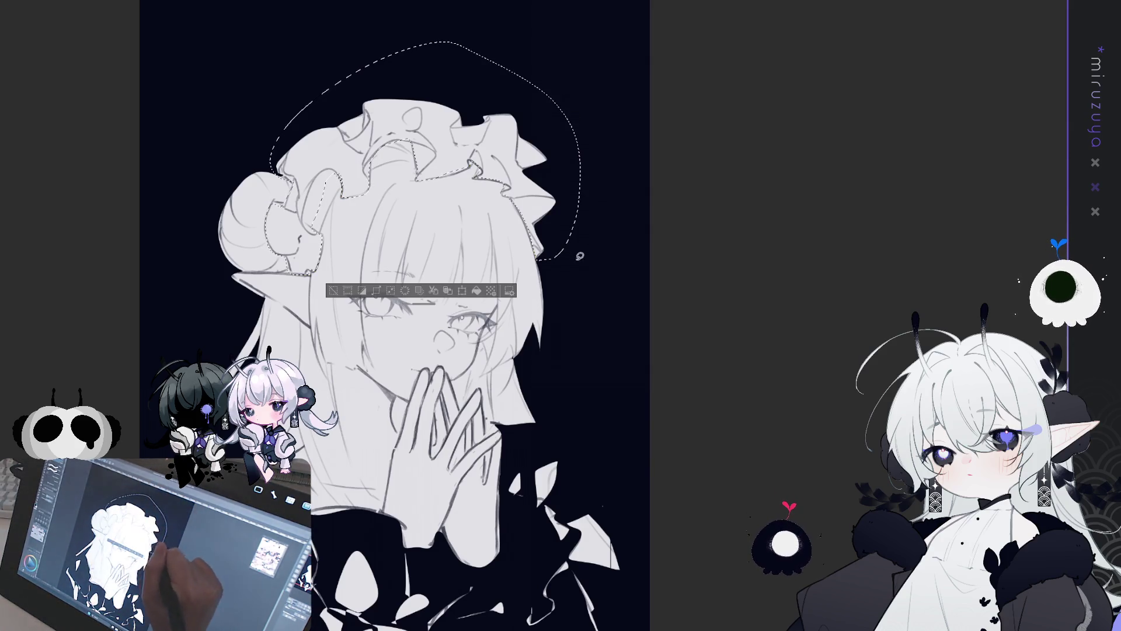
{"action": "key", "text": "Delete"}
{"action": "key", "text": "ctrl+d"}
{"action": "left_click_drag", "start_coordinate": [776, 370], "coordinate": [770, 305]}
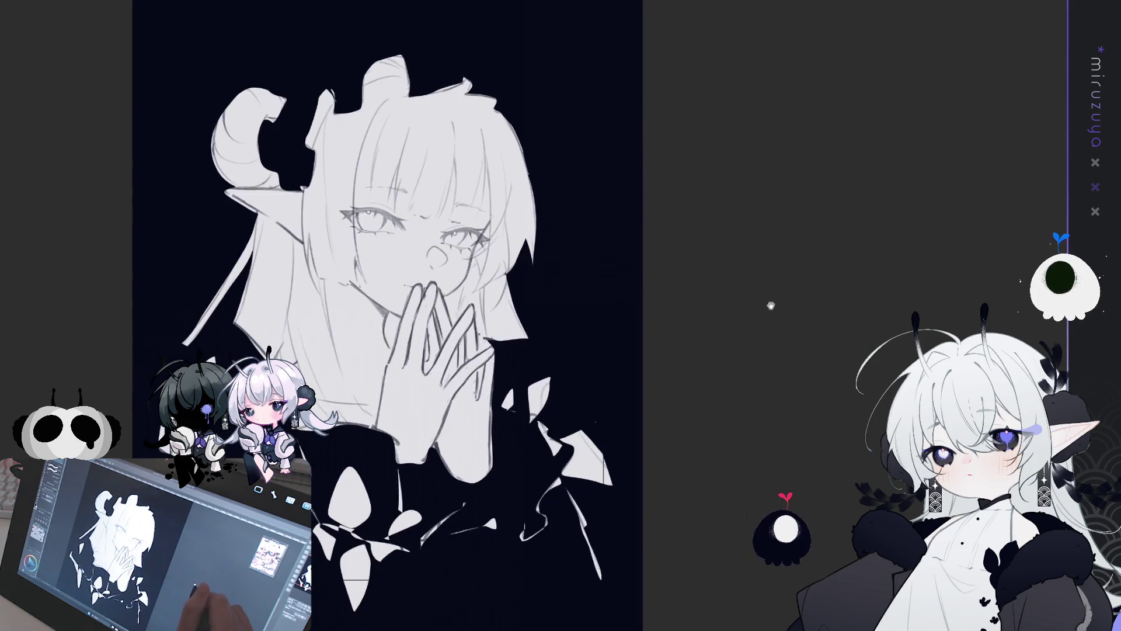
{"action": "key", "text": "ctrl+z"}
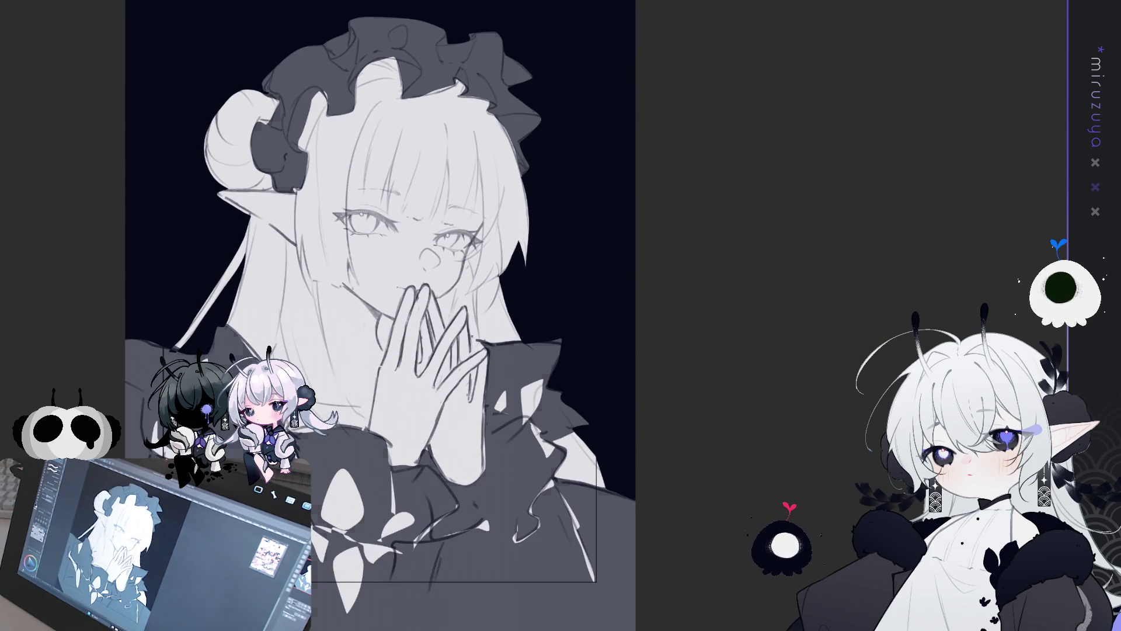
{"action": "left_click_drag", "start_coordinate": [771, 305], "coordinate": [763, 361]}
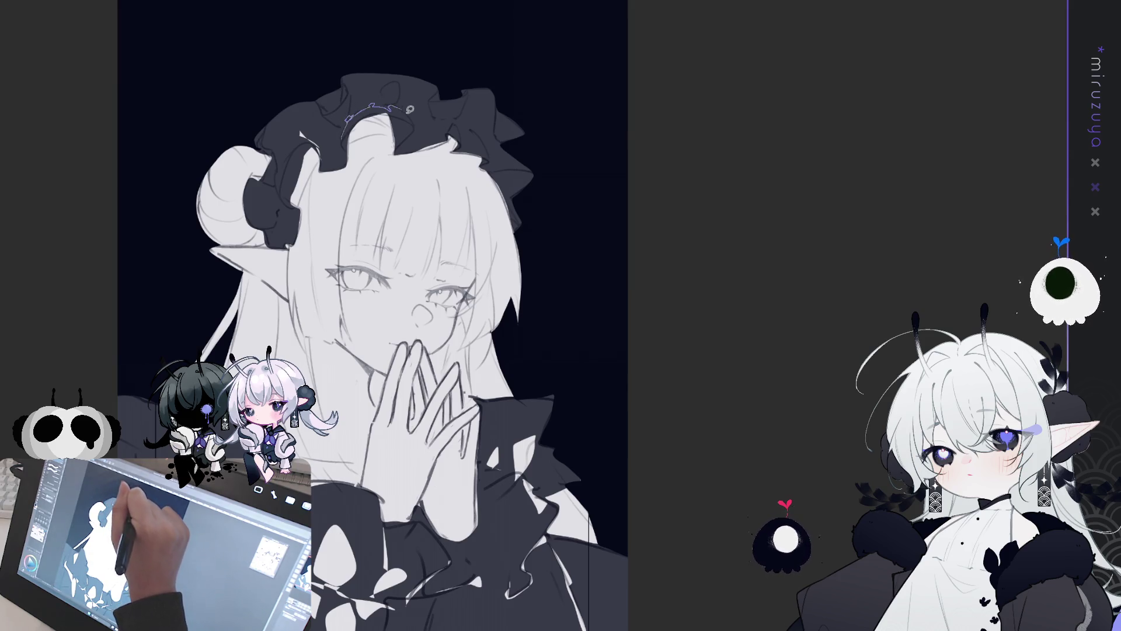
Add thin light highlight strokes across the headdress ruffles.
{"action": "left_click_drag", "start_coordinate": [360, 109], "coordinate": [353, 117]}
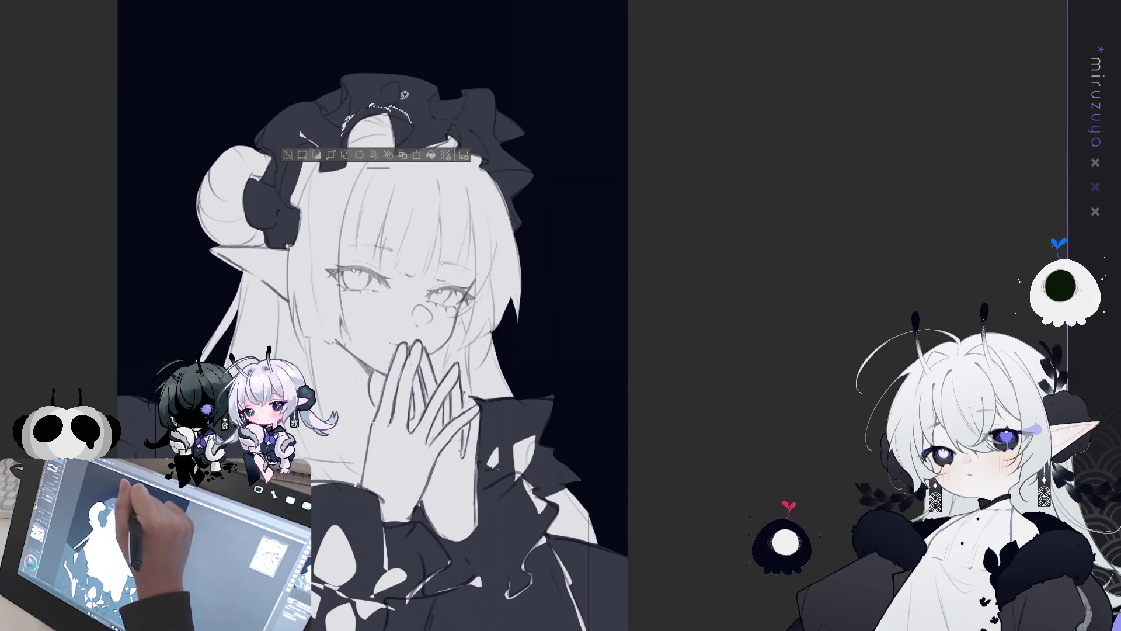
{"action": "mouse_move", "coordinate": [400, 78]}
{"action": "left_mouse_down"}
{"action": "mouse_move", "coordinate": [380, 103]}
{"action": "mouse_move", "coordinate": [396, 103]}
{"action": "mouse_move", "coordinate": [384, 81]}
{"action": "mouse_move", "coordinate": [392, 105]}
{"action": "mouse_move", "coordinate": [464, 110]}
{"action": "mouse_move", "coordinate": [436, 118]}
{"action": "mouse_move", "coordinate": [435, 98]}
{"action": "mouse_move", "coordinate": [463, 128]}
{"action": "left_mouse_up"}
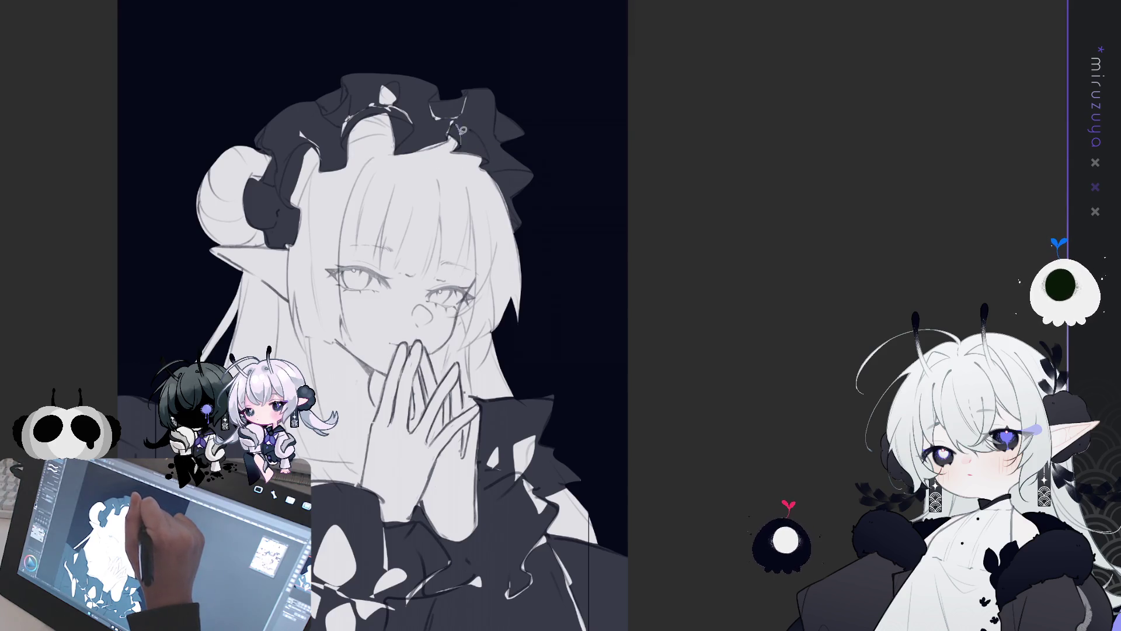
{"action": "mouse_move", "coordinate": [465, 124]}
{"action": "left_mouse_down"}
{"action": "mouse_move", "coordinate": [494, 153]}
{"action": "mouse_move", "coordinate": [498, 116]}
{"action": "mouse_move", "coordinate": [484, 117]}
{"action": "mouse_move", "coordinate": [511, 116]}
{"action": "left_mouse_up"}
{"action": "key", "text": "ctrl+d"}
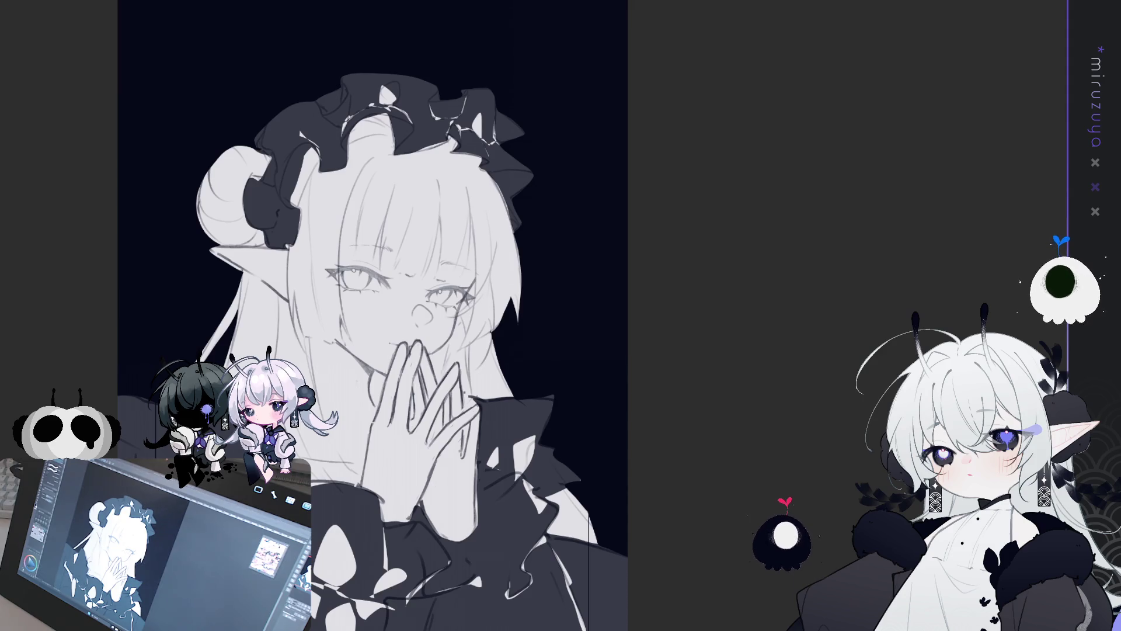
Pan to the headdress bow and discard a trial selection on its top.
{"action": "left_click_drag", "start_coordinate": [868, 237], "coordinate": [1052, 203]}
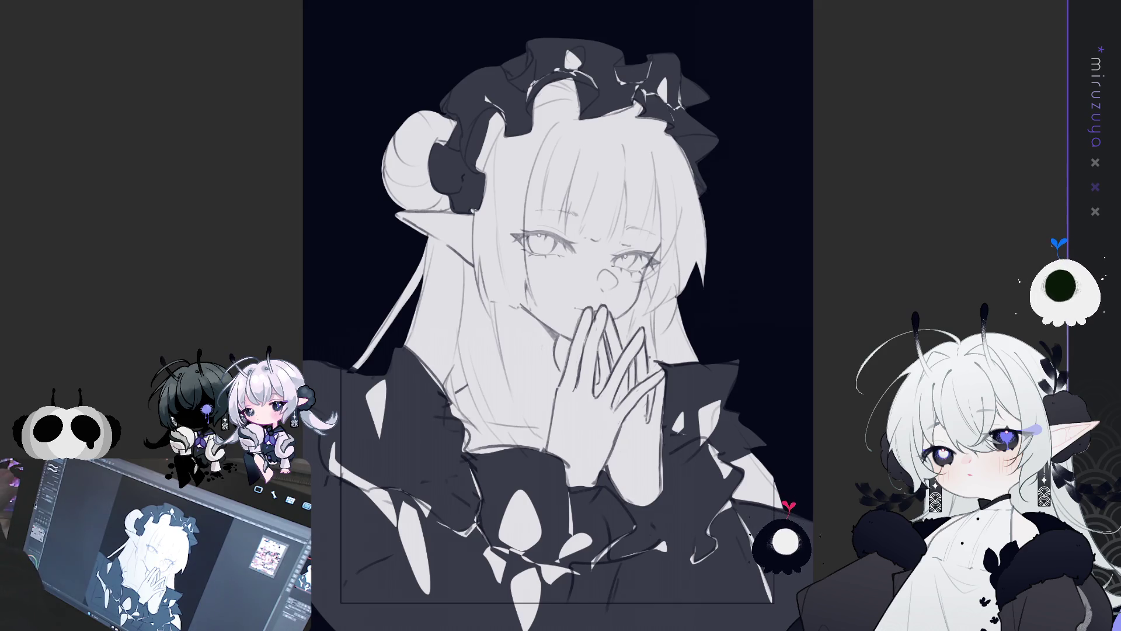
{"action": "left_click_drag", "start_coordinate": [822, 313], "coordinate": [791, 323]}
{"action": "left_click", "coordinate": [438, 161]}
{"action": "mouse_move", "coordinate": [438, 143]}
{"action": "left_mouse_down"}
{"action": "mouse_move", "coordinate": [479, 94]}
{"action": "mouse_move", "coordinate": [496, 103]}
{"action": "mouse_move", "coordinate": [488, 80]}
{"action": "mouse_move", "coordinate": [509, 88]}
{"action": "mouse_move", "coordinate": [508, 77]}
{"action": "left_mouse_up"}
{"action": "left_click", "coordinate": [487, 80]}
{"action": "key", "text": "ctrl+d"}
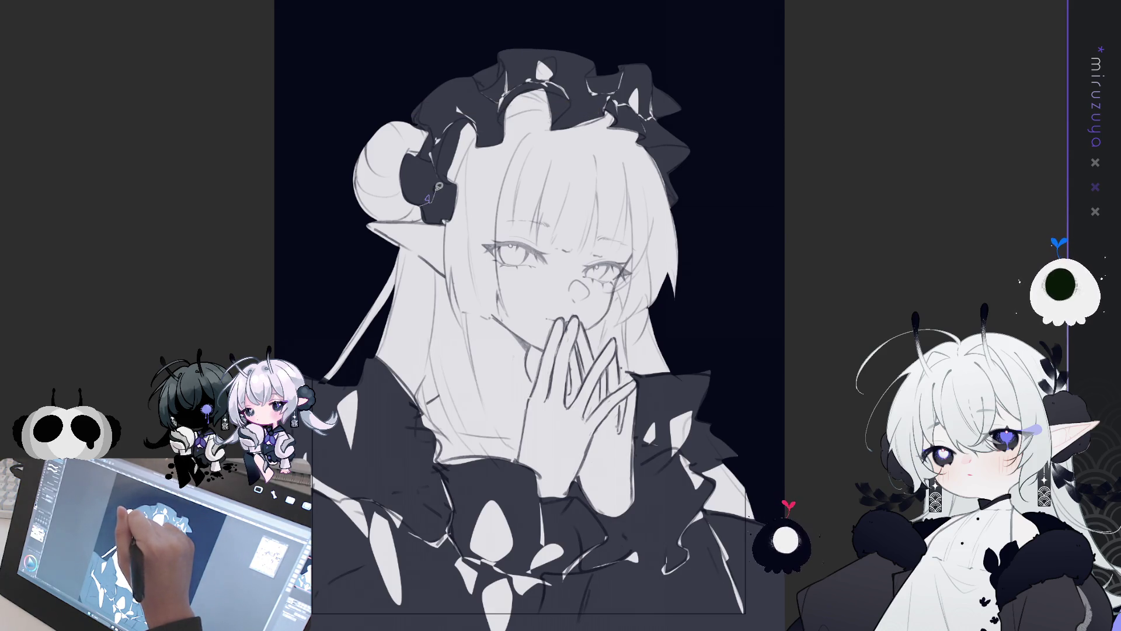
Make and discard trial selections on the bun, bow and headdress edge.
{"action": "left_click_drag", "start_coordinate": [432, 184], "coordinate": [435, 204]}
{"action": "key", "text": "ctrl+d"}
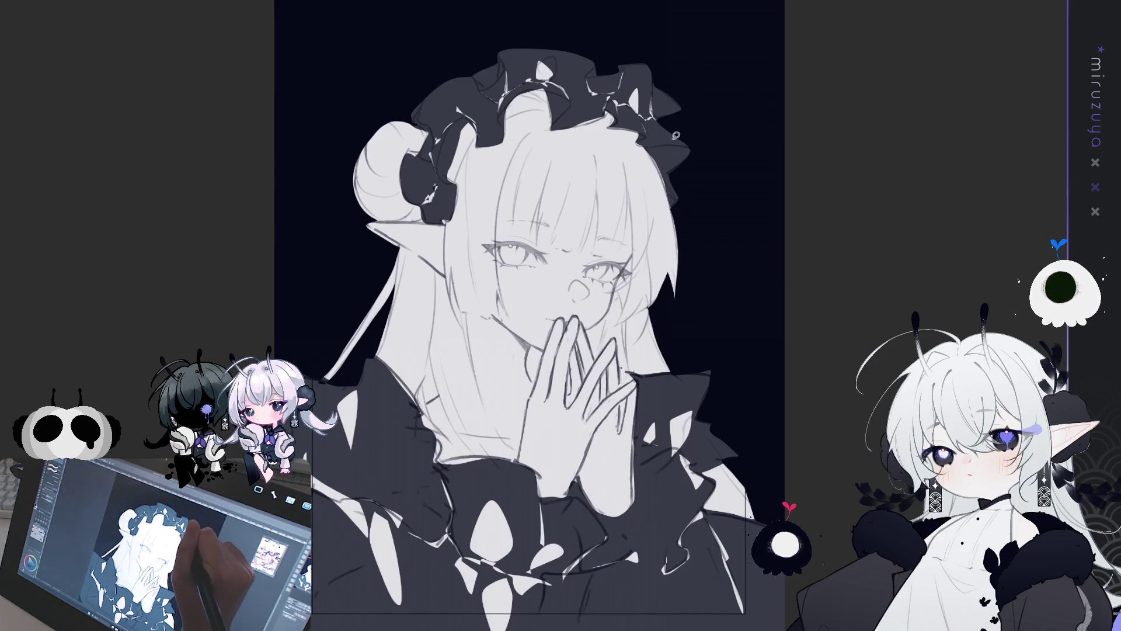
{"action": "left_click_drag", "start_coordinate": [647, 140], "coordinate": [648, 141]}
{"action": "key", "text": "ctrl+d"}
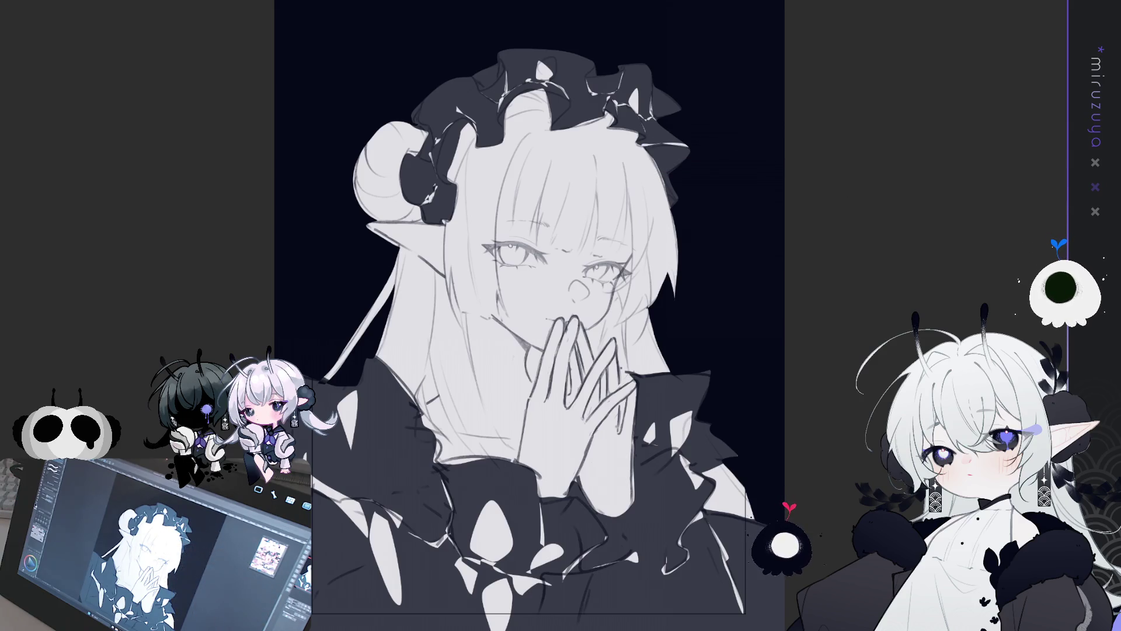
{"action": "left_click_drag", "start_coordinate": [677, 190], "coordinate": [671, 175]}
{"action": "key", "text": "ctrl+d"}
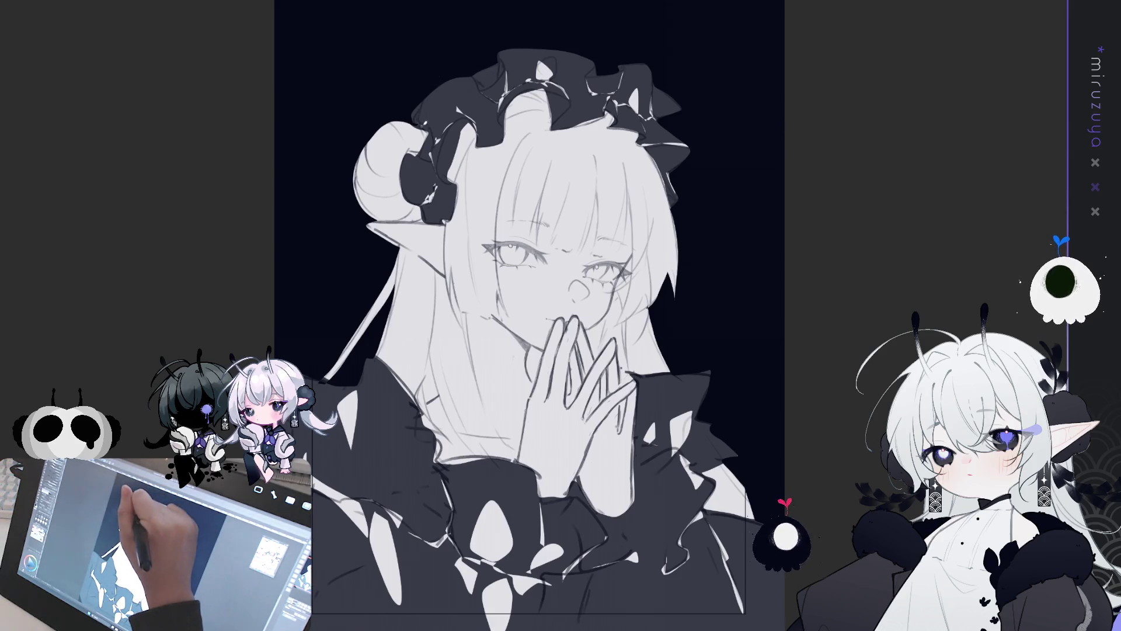
{"action": "mouse_move", "coordinate": [429, 127]}
{"action": "left_mouse_down"}
{"action": "mouse_move", "coordinate": [418, 108]}
{"action": "mouse_move", "coordinate": [443, 83]}
{"action": "mouse_move", "coordinate": [409, 117]}
{"action": "left_mouse_up"}
{"action": "key", "text": "ctrl+d"}
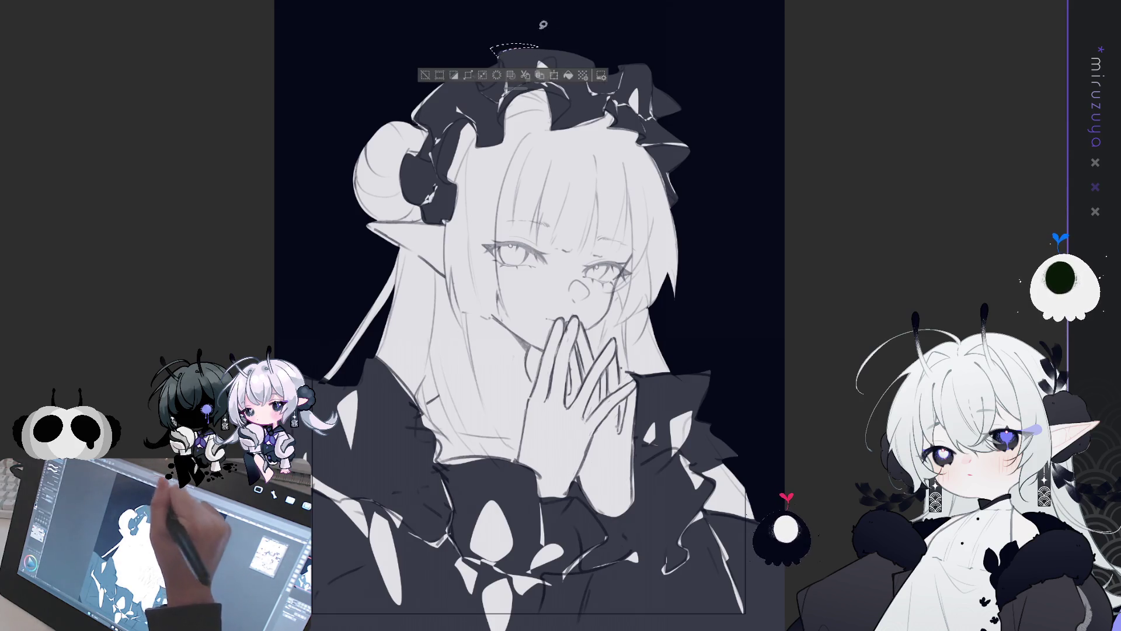
Fill dark shapes along the headdress top and right edges.
{"action": "left_click_drag", "start_coordinate": [536, 44], "coordinate": [514, 51]}
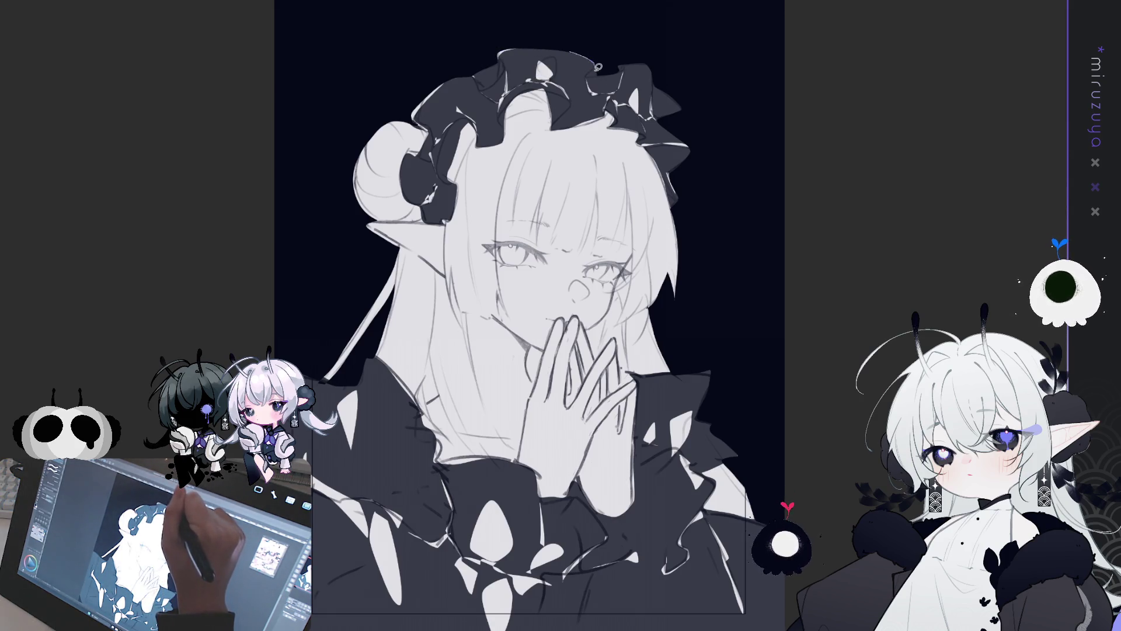
{"action": "left_click_drag", "start_coordinate": [598, 61], "coordinate": [578, 46]}
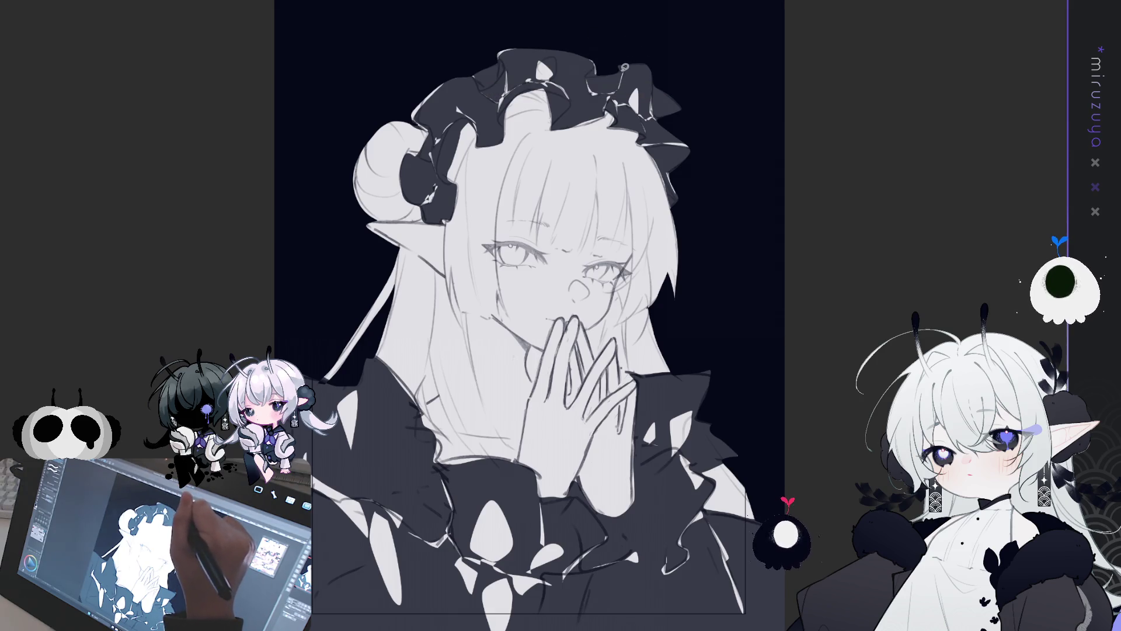
{"action": "mouse_move", "coordinate": [655, 74]}
{"action": "left_mouse_down"}
{"action": "mouse_move", "coordinate": [632, 57]}
{"action": "mouse_move", "coordinate": [651, 71]}
{"action": "left_mouse_up"}
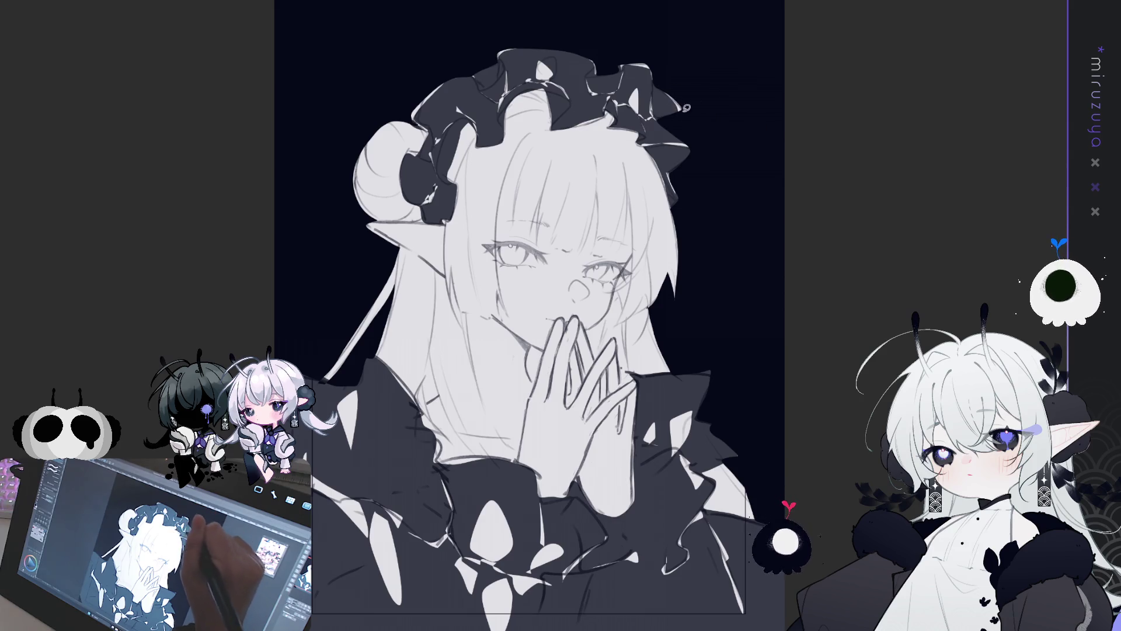
{"action": "left_click_drag", "start_coordinate": [658, 116], "coordinate": [686, 141]}
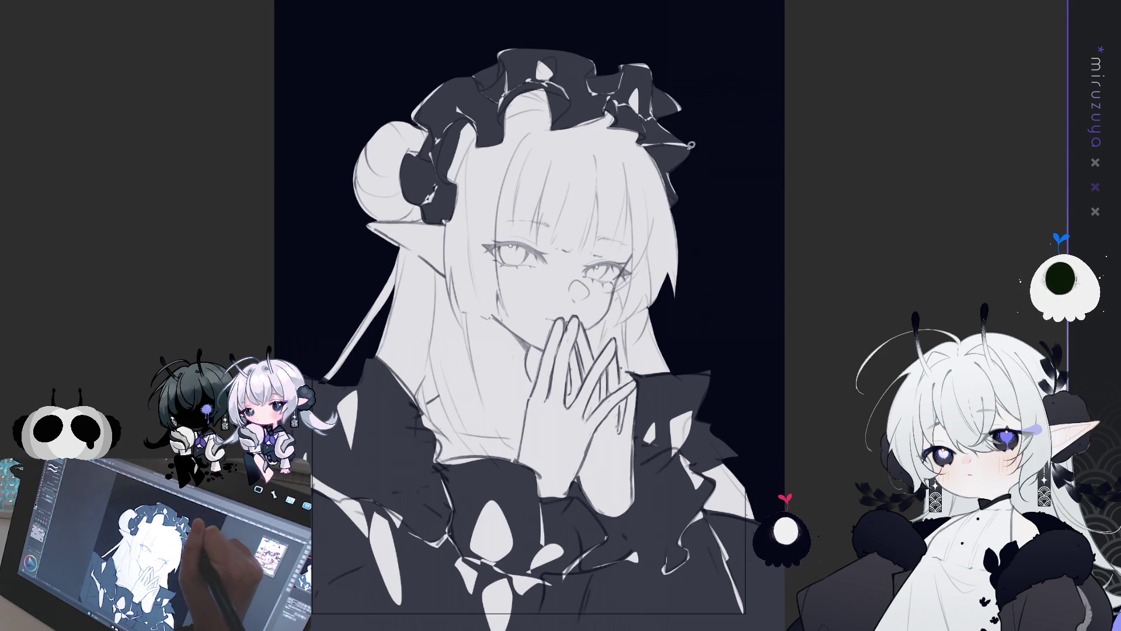
{"action": "mouse_move", "coordinate": [898, 285]}
{"action": "left_mouse_down"}
{"action": "mouse_move", "coordinate": [681, 338]}
{"action": "mouse_move", "coordinate": [568, 219]}
{"action": "mouse_move", "coordinate": [564, 263]}
{"action": "mouse_move", "coordinate": [599, 303]}
{"action": "left_mouse_up"}
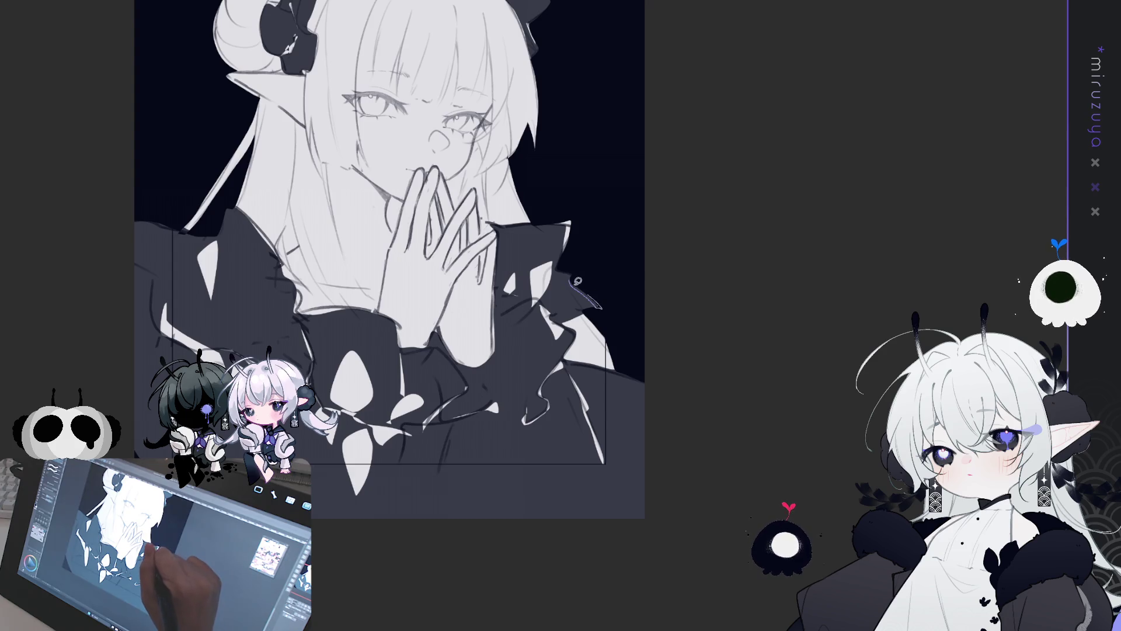
Rotate the canvas, clear a thin collar selection, then reset and frame the whole illustration.
{"action": "key", "text": "minus"}
{"action": "key", "text": "minus"}
{"action": "key", "text": "minus"}
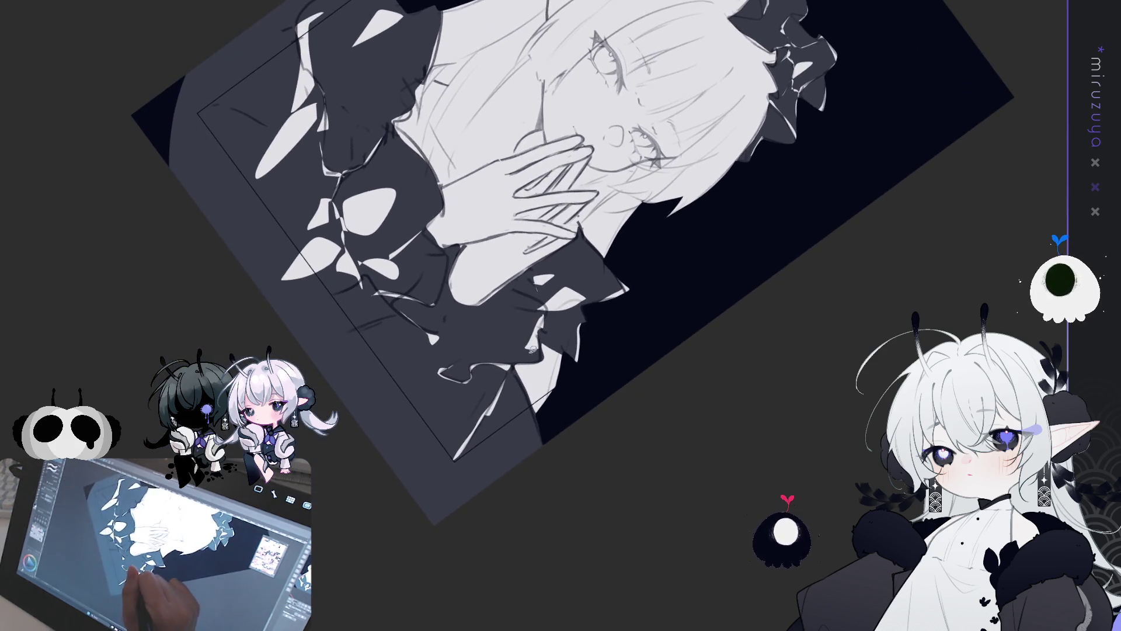
{"action": "key", "text": "minus"}
{"action": "key", "text": "minus"}
{"action": "key", "text": "minus"}
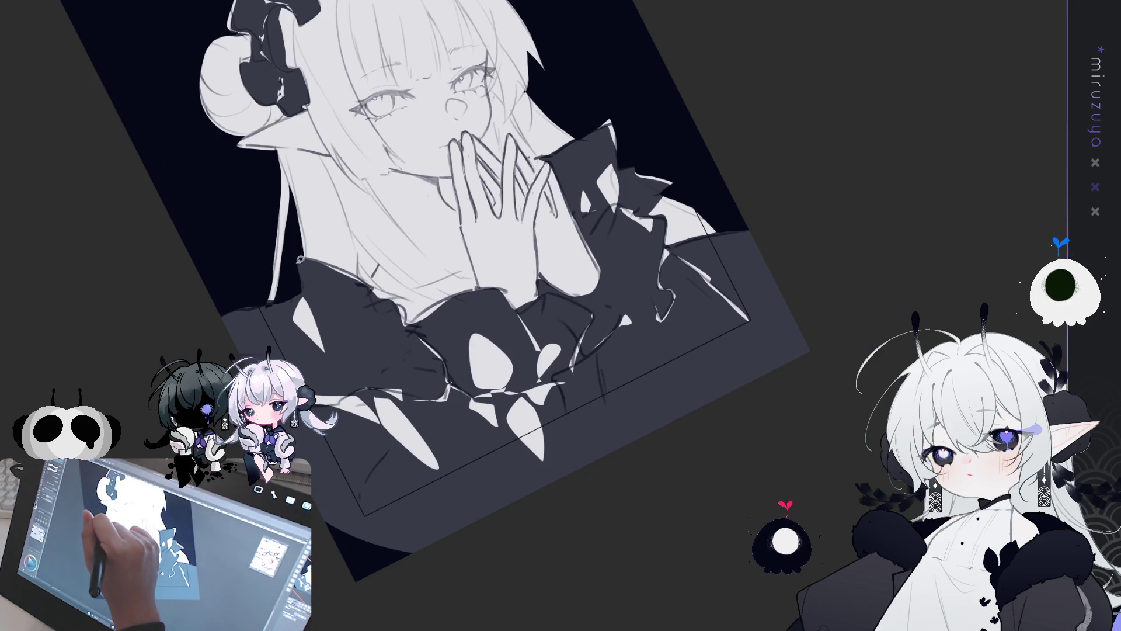
{"action": "left_click_drag", "start_coordinate": [300, 264], "coordinate": [299, 294]}
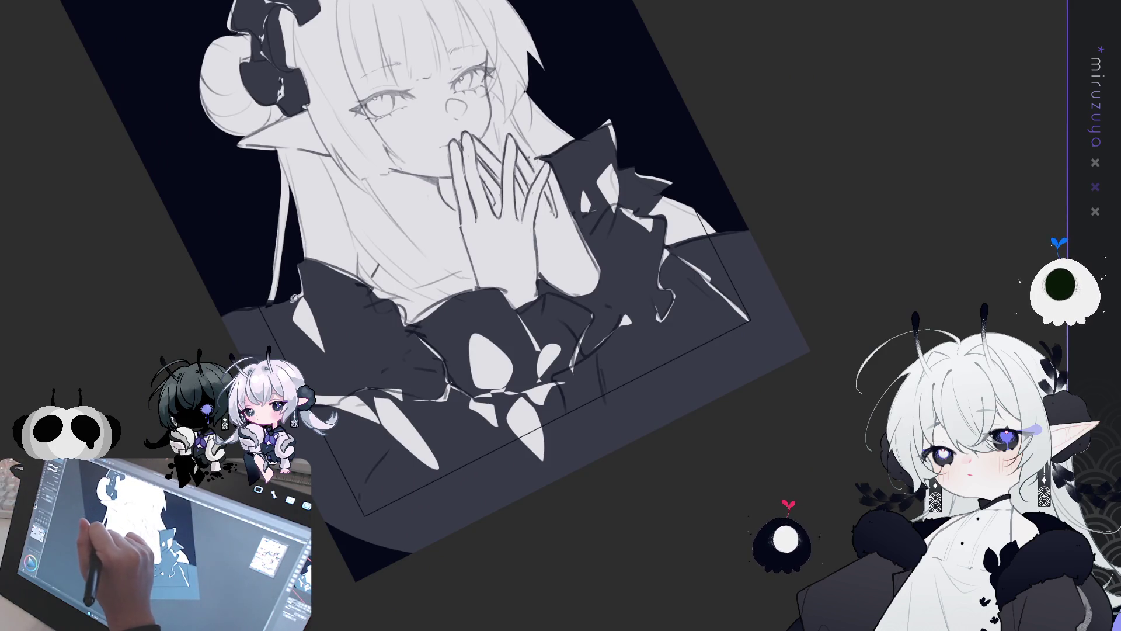
{"action": "left_click", "coordinate": [434, 218]}
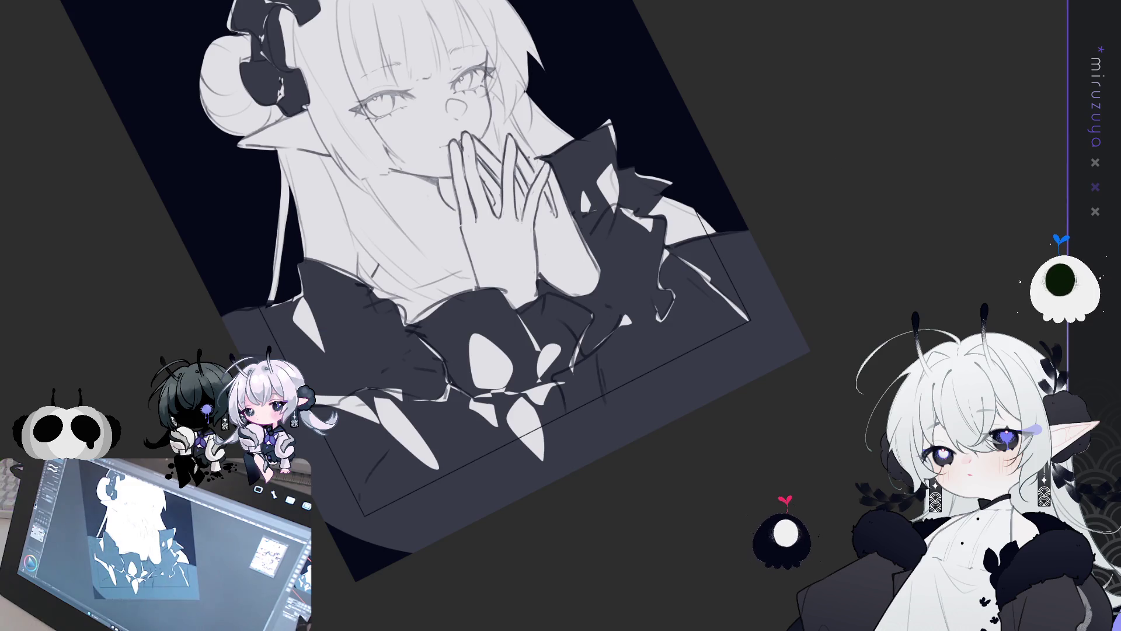
{"action": "key", "text": "ctrl+0"}
{"action": "scroll", "coordinate": [508, 233], "scroll_direction": "up", "scroll_amount": 1}
{"action": "left_click_drag", "start_coordinate": [507, 233], "coordinate": [426, 385]}
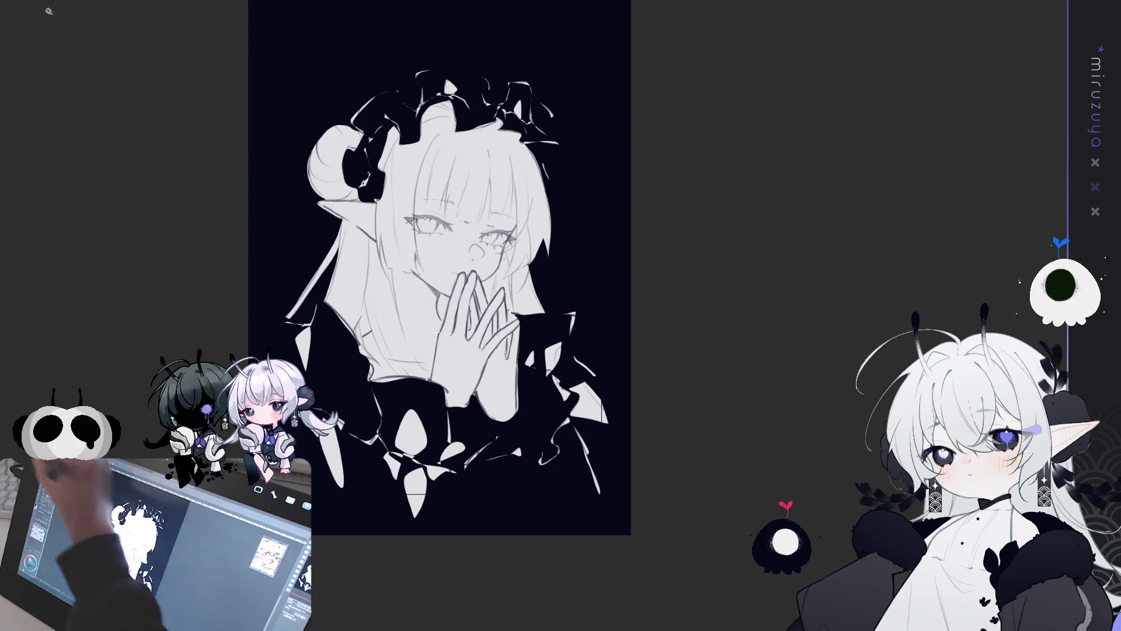
Select the whole canvas, fill the margin outside the frame light grey, then deselect.
{"action": "key", "text": "ctrl+a"}
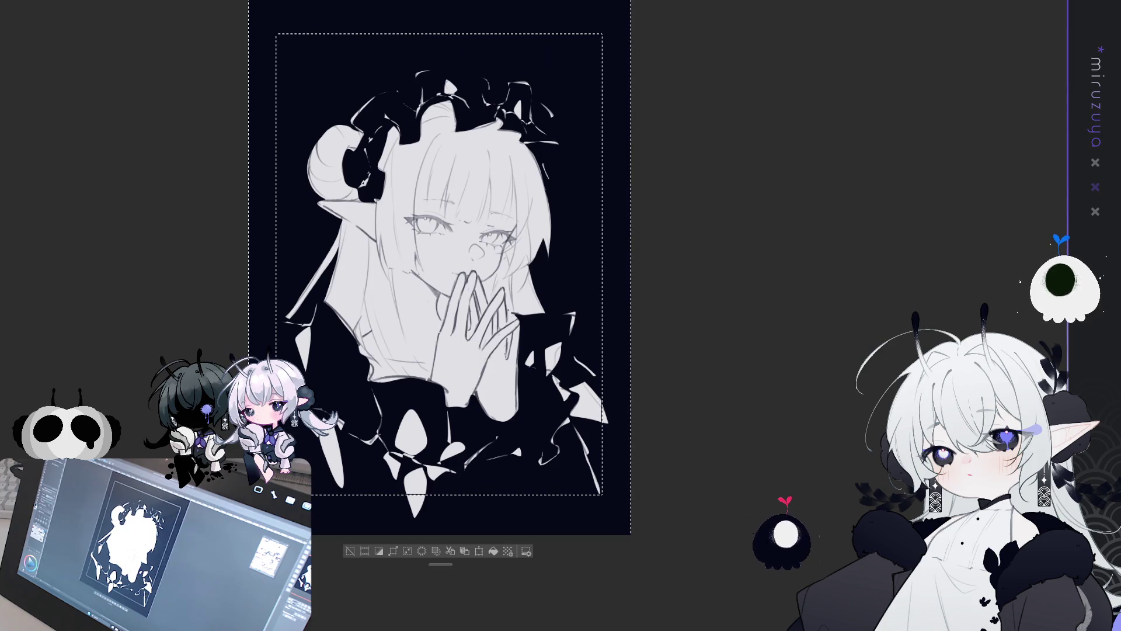
{"action": "key", "text": "Delete"}
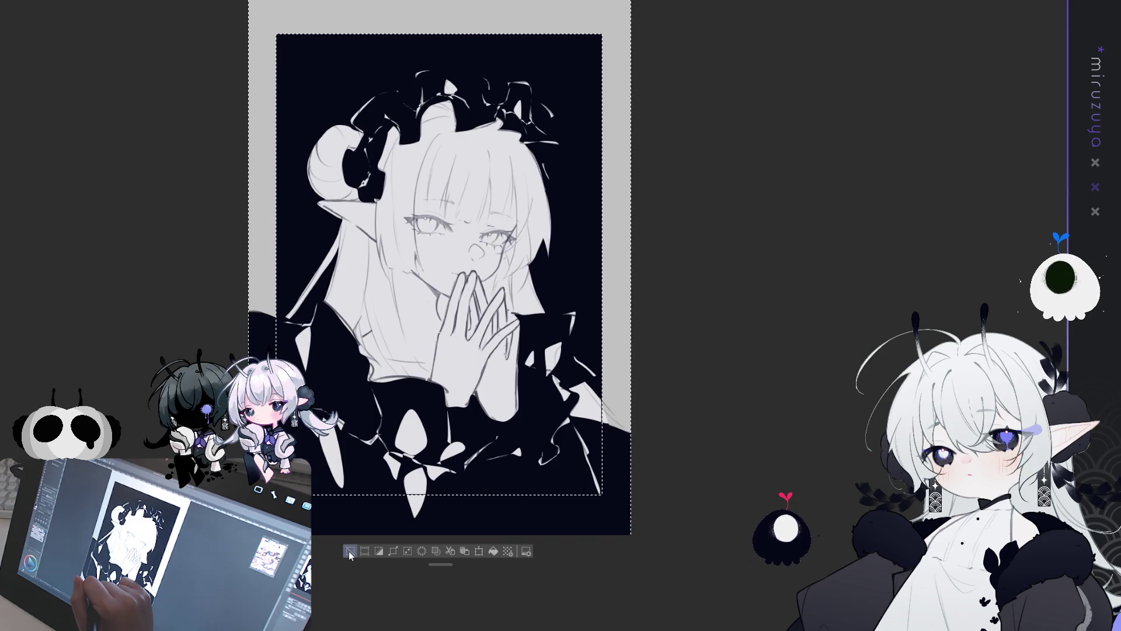
{"action": "left_click", "coordinate": [349, 551]}
{"action": "key", "text": "ctrl+z"}
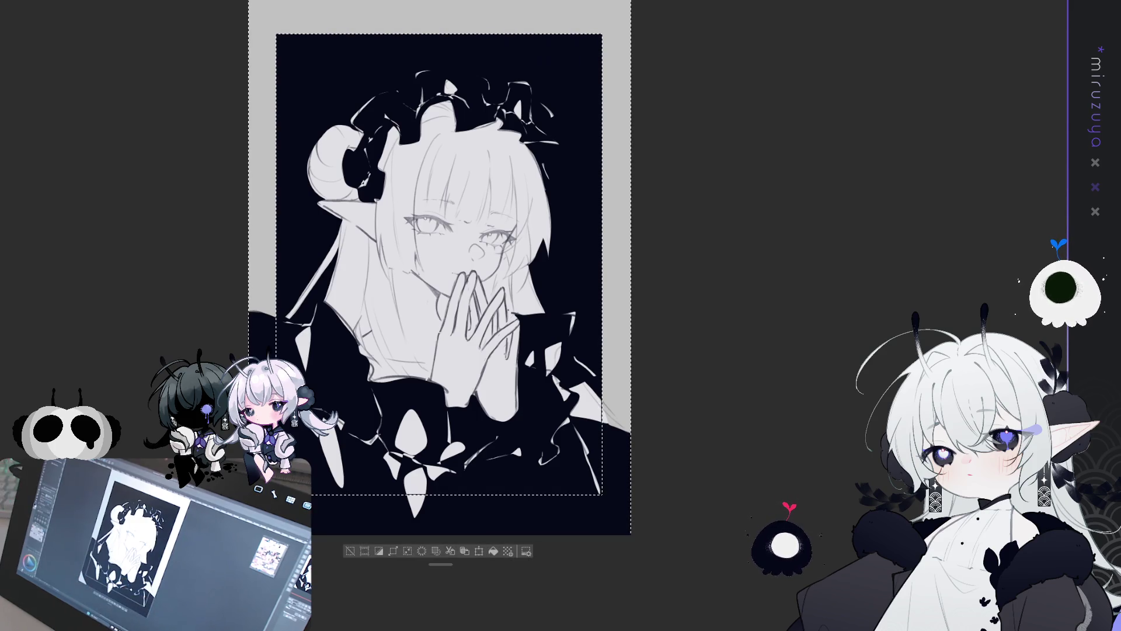
{"action": "key", "text": "ctrl+d"}
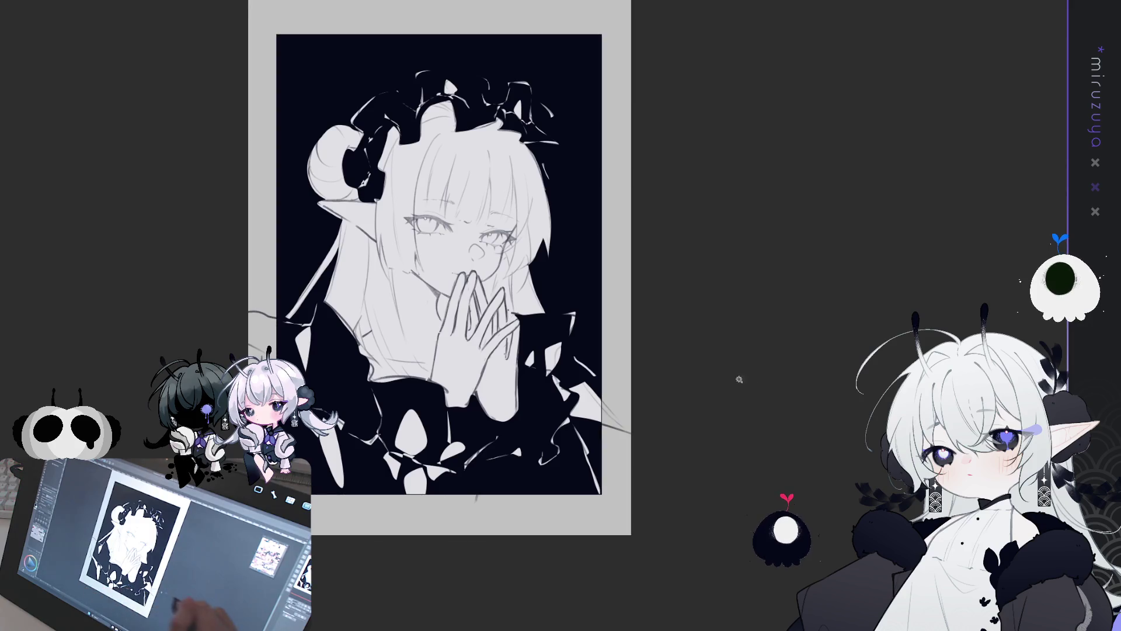
Zoom in on the face and hands, undo the last hand line-art change, and zoom out.
{"action": "left_click_drag", "start_coordinate": [806, 367], "coordinate": [829, 389]}
{"action": "scroll", "coordinate": [462, 286], "scroll_direction": "up", "scroll_amount": 5}
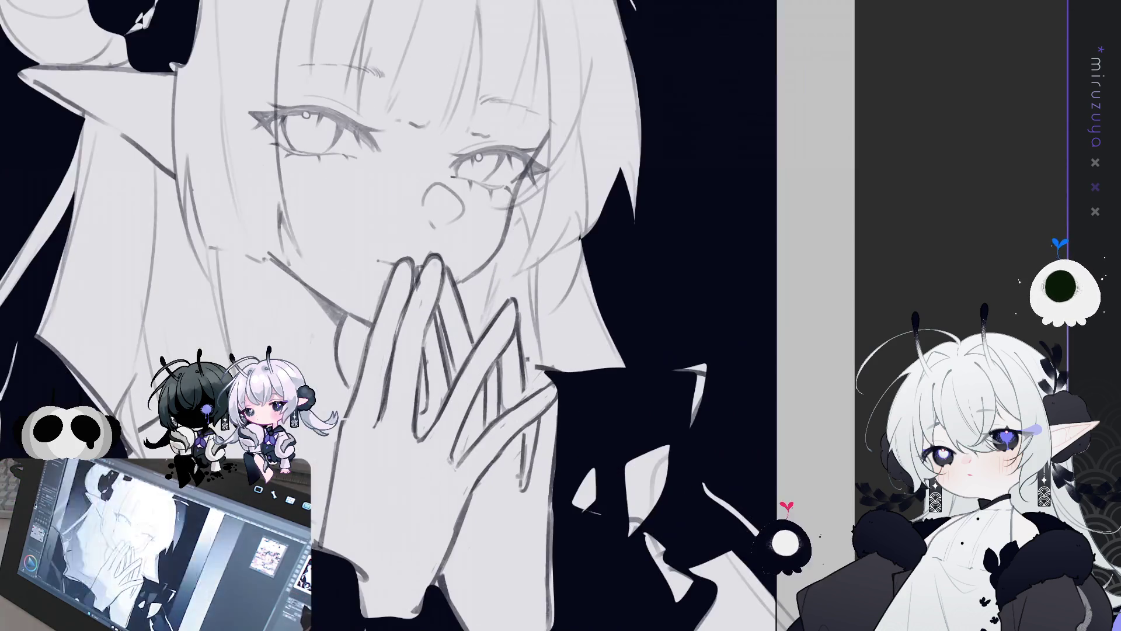
{"action": "left_click_drag", "start_coordinate": [467, 315], "coordinate": [517, 324]}
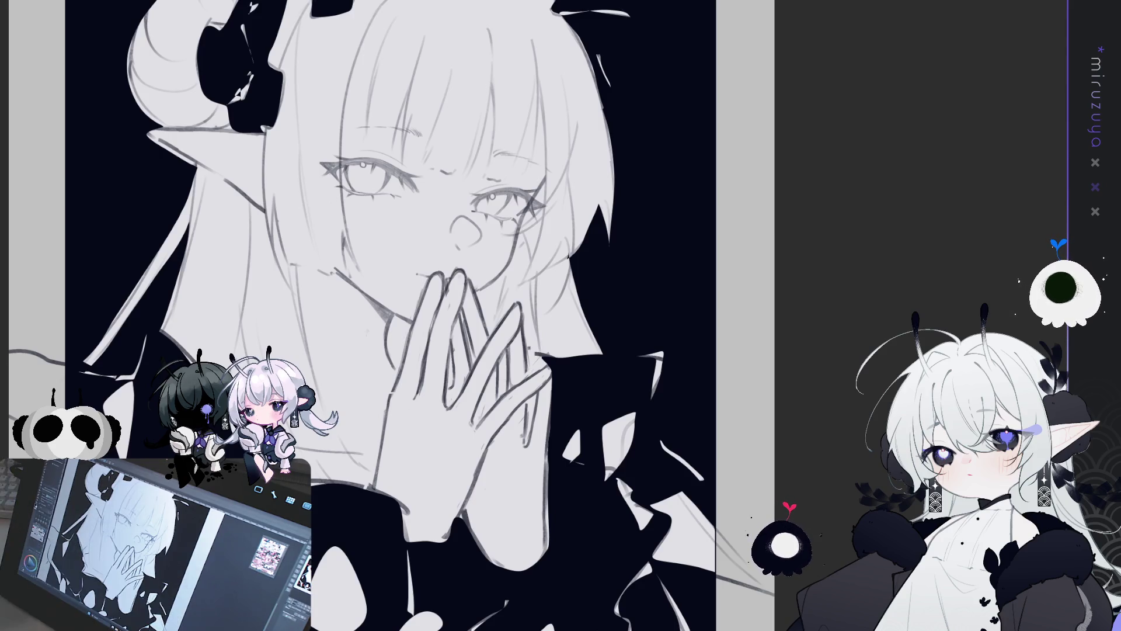
{"action": "key", "text": "ctrl+z"}
{"action": "key", "text": "ctrl+minus"}
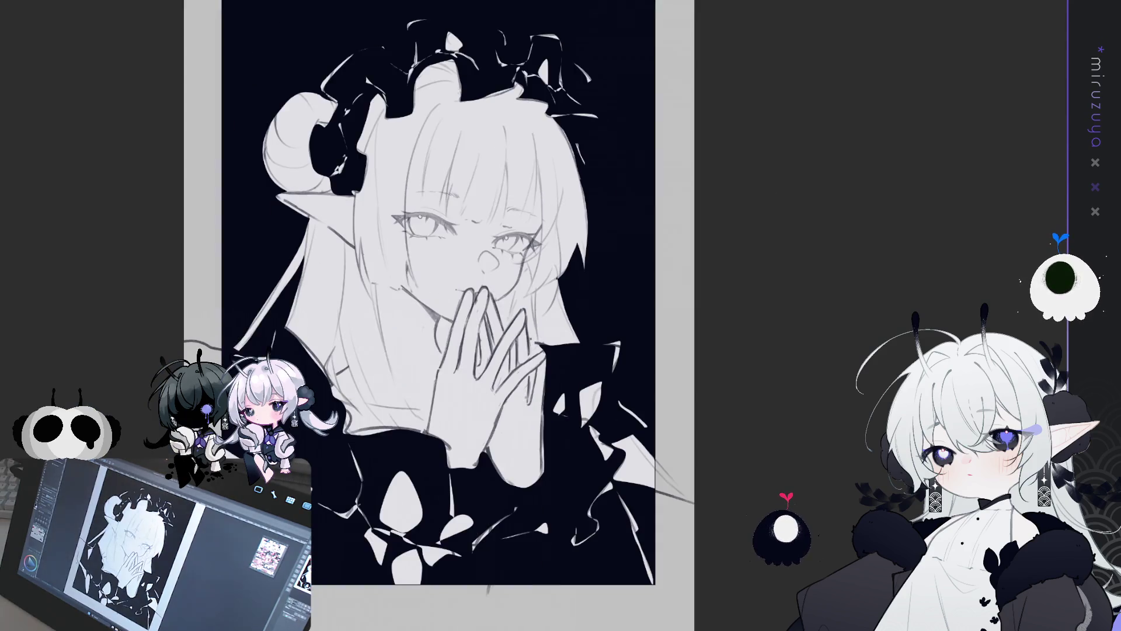
{"action": "left_click_drag", "start_coordinate": [87, 121], "coordinate": [95, 16]}
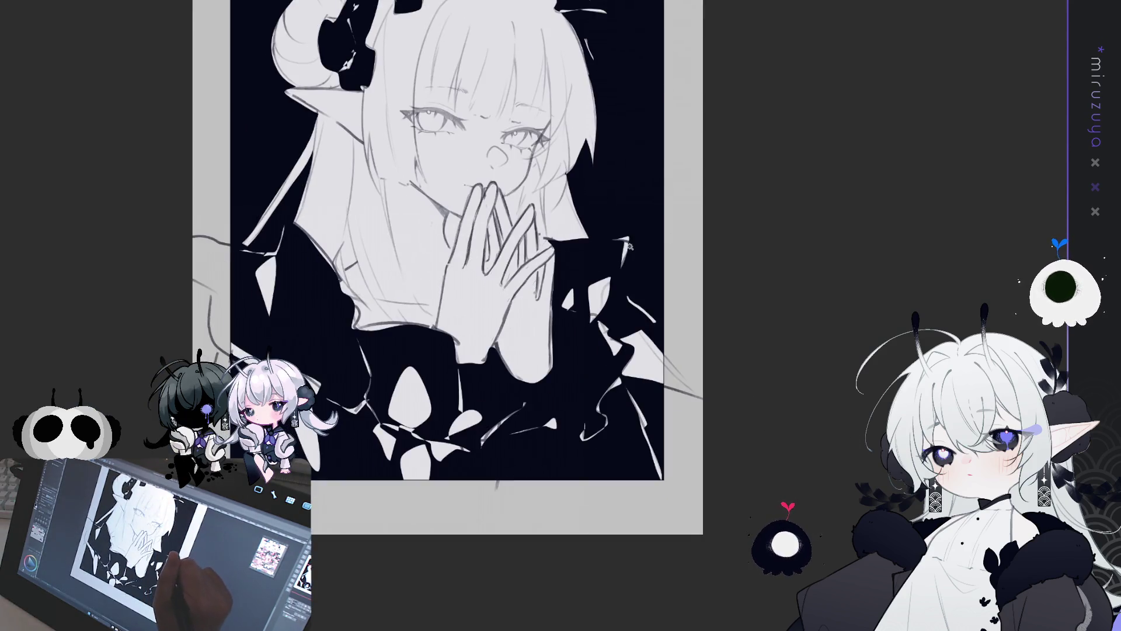
Lasso the dress's right side, collar and hair edge, mute their highlights to grey-violet, then deselect.
{"action": "mouse_move", "coordinate": [630, 221]}
{"action": "left_mouse_down"}
{"action": "mouse_move", "coordinate": [576, 362]}
{"action": "mouse_move", "coordinate": [627, 499]}
{"action": "left_mouse_up"}
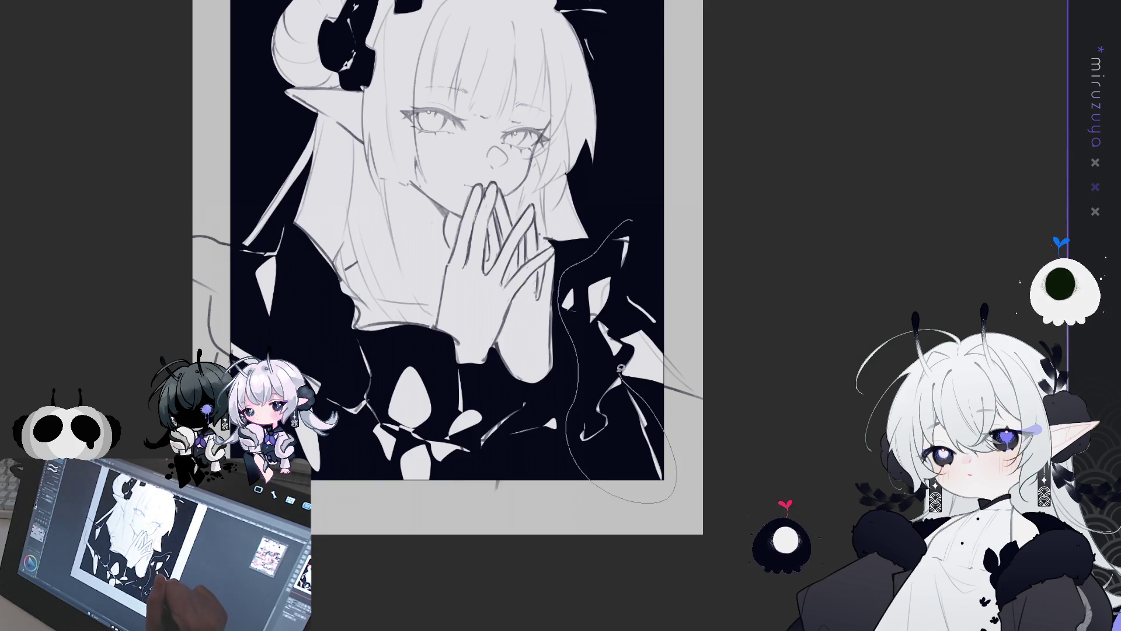
{"action": "left_click_drag", "start_coordinate": [648, 326], "coordinate": [629, 222]}
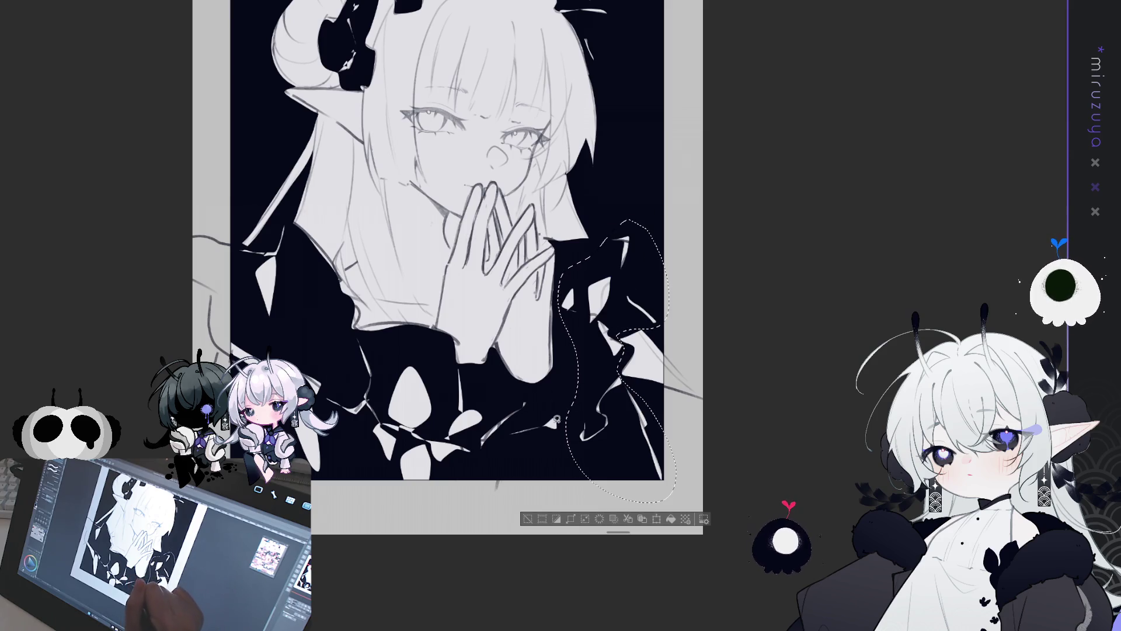
{"action": "mouse_move", "coordinate": [461, 362]}
{"action": "left_mouse_down"}
{"action": "mouse_move", "coordinate": [367, 348]}
{"action": "mouse_move", "coordinate": [295, 226]}
{"action": "mouse_move", "coordinate": [258, 242]}
{"action": "mouse_move", "coordinate": [213, 327]}
{"action": "mouse_move", "coordinate": [350, 529]}
{"action": "left_mouse_up"}
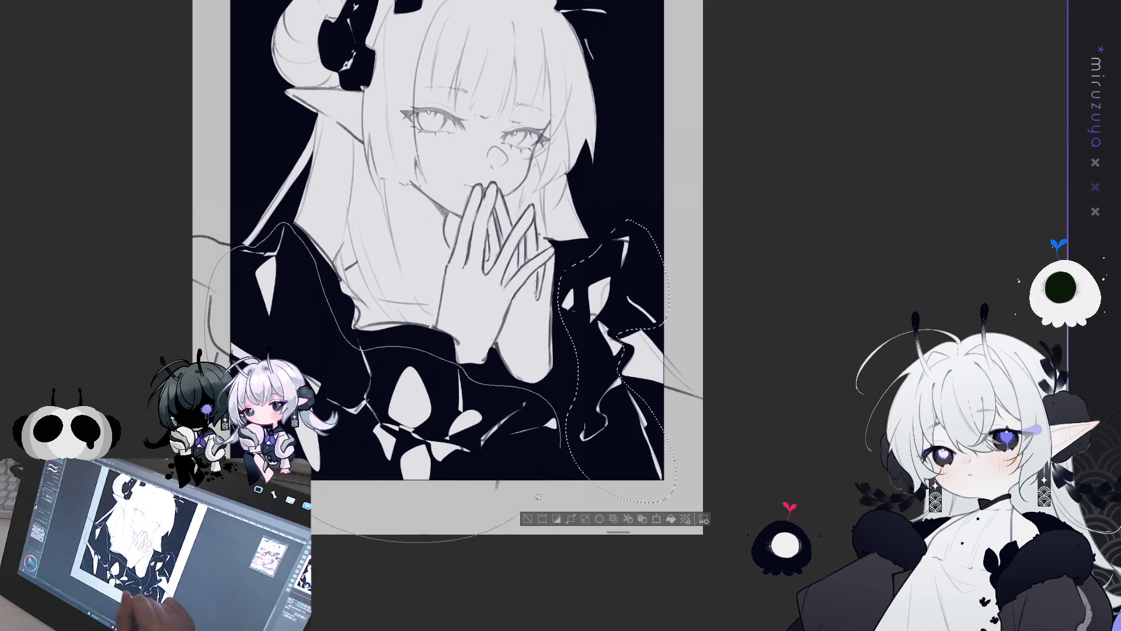
{"action": "scroll", "coordinate": [538, 269], "scroll_direction": "up", "scroll_amount": 5}
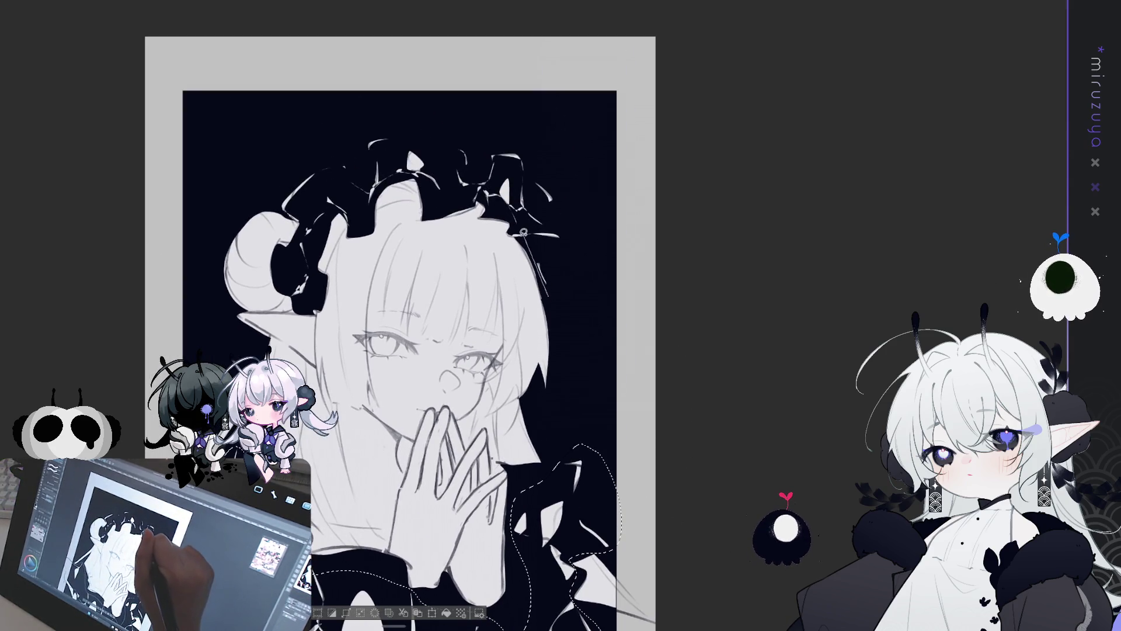
{"action": "mouse_move", "coordinate": [514, 232]}
{"action": "left_mouse_down"}
{"action": "mouse_move", "coordinate": [487, 199]}
{"action": "mouse_move", "coordinate": [418, 176]}
{"action": "mouse_move", "coordinate": [386, 183]}
{"action": "left_mouse_up"}
{"action": "mouse_move", "coordinate": [364, 222]}
{"action": "left_mouse_down"}
{"action": "mouse_move", "coordinate": [328, 210]}
{"action": "mouse_move", "coordinate": [315, 272]}
{"action": "mouse_move", "coordinate": [297, 290]}
{"action": "mouse_move", "coordinate": [284, 188]}
{"action": "mouse_move", "coordinate": [594, 173]}
{"action": "mouse_move", "coordinate": [577, 292]}
{"action": "left_mouse_up"}
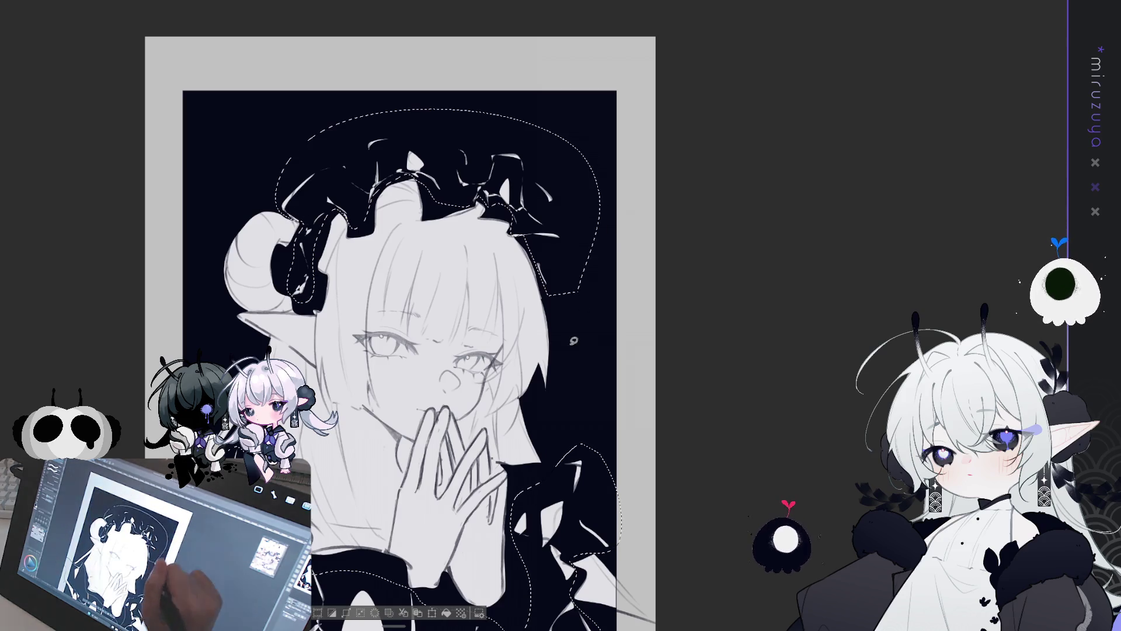
{"action": "left_click_drag", "start_coordinate": [535, 435], "coordinate": [512, 301]}
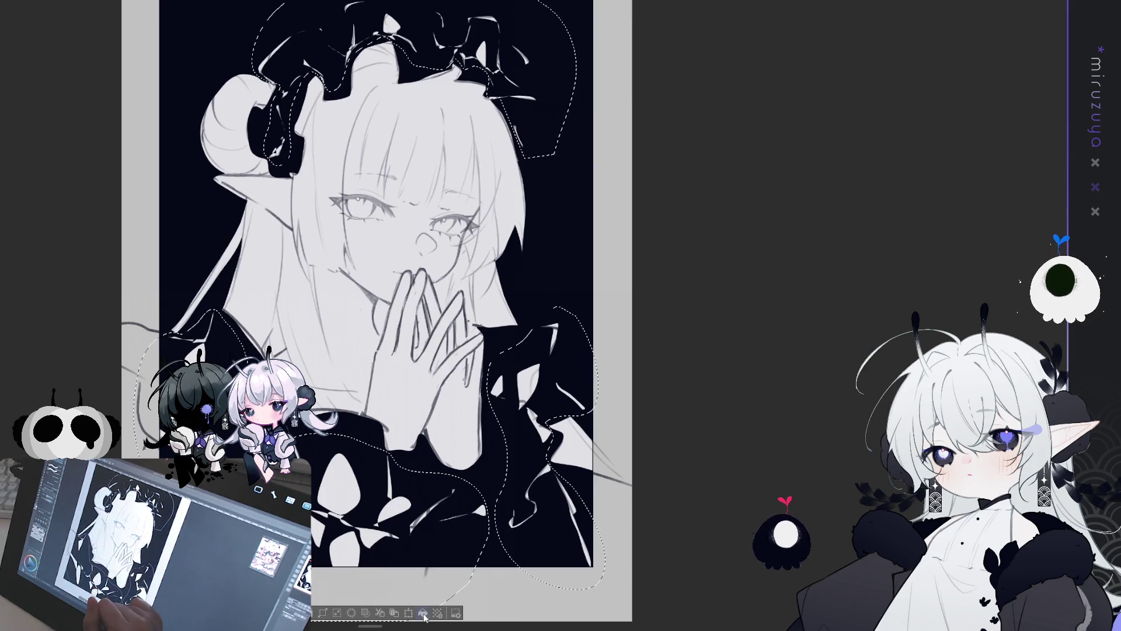
{"action": "key", "text": "ctrl+d"}
{"action": "mouse_move", "coordinate": [666, 383]}
{"action": "left_mouse_down"}
{"action": "mouse_move", "coordinate": [655, 413]}
{"action": "mouse_move", "coordinate": [702, 400]}
{"action": "left_mouse_up"}
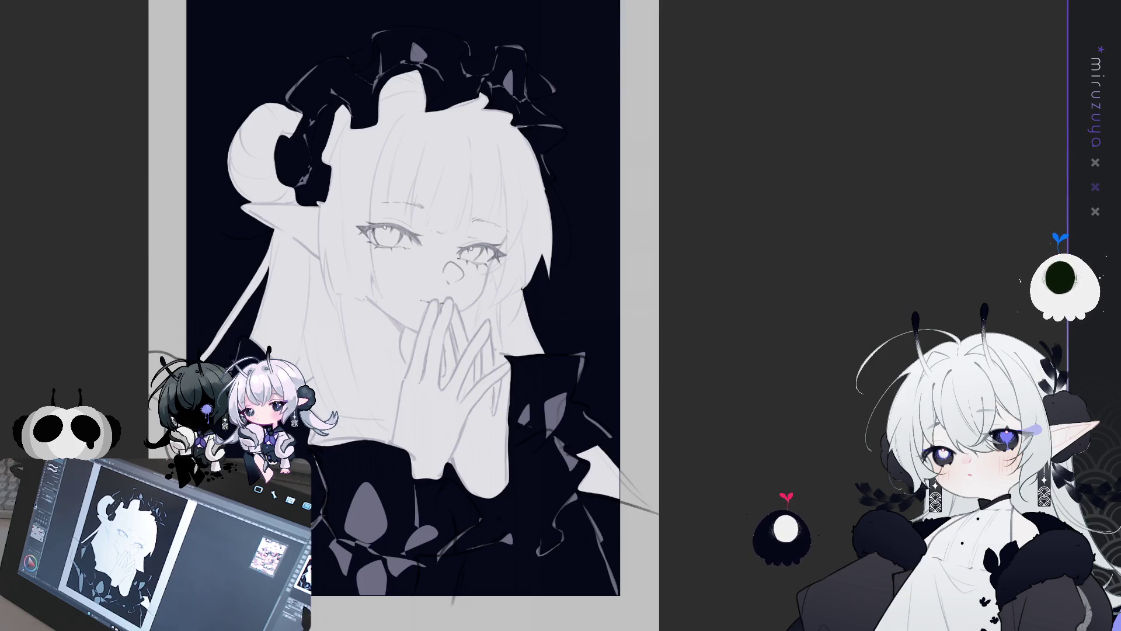
Airbrush peach blush onto the left and right cheeks and faintly over the fingers.
{"action": "scroll", "coordinate": [403, 315], "scroll_direction": "up", "scroll_amount": 5}
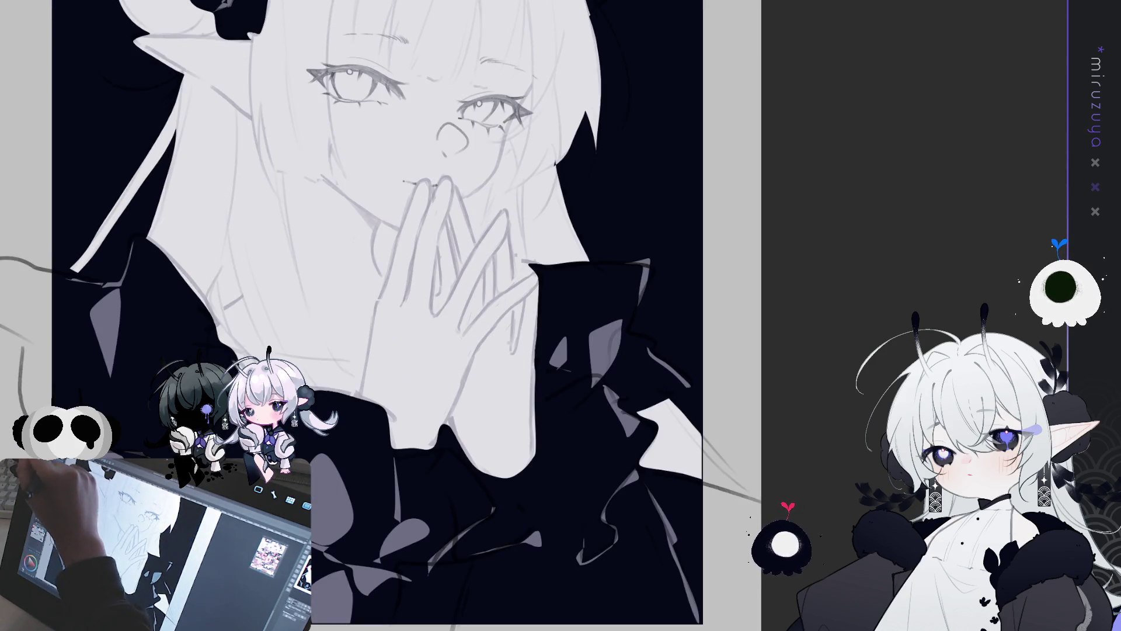
{"action": "scroll", "coordinate": [374, 315], "scroll_direction": "up", "scroll_amount": 3}
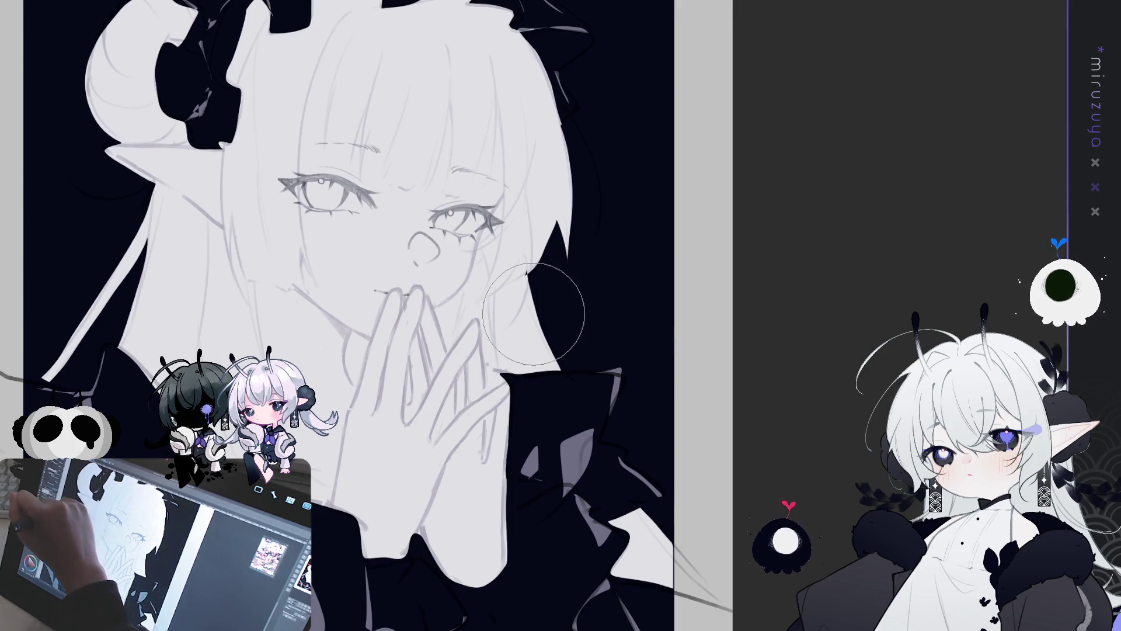
{"action": "left_click_drag", "start_coordinate": [247, 173], "coordinate": [284, 199]}
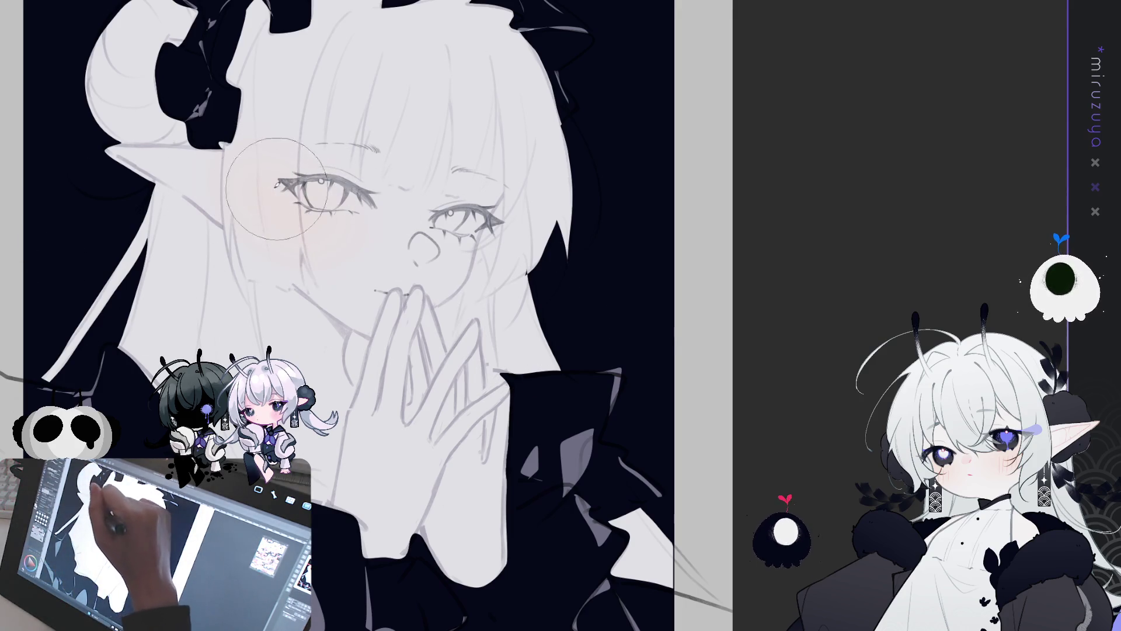
{"action": "left_click_drag", "start_coordinate": [456, 234], "coordinate": [487, 225]}
{"action": "mouse_move", "coordinate": [468, 331]}
{"action": "left_mouse_down"}
{"action": "mouse_move", "coordinate": [409, 312]}
{"action": "mouse_move", "coordinate": [462, 327]}
{"action": "mouse_move", "coordinate": [500, 411]}
{"action": "left_mouse_up"}
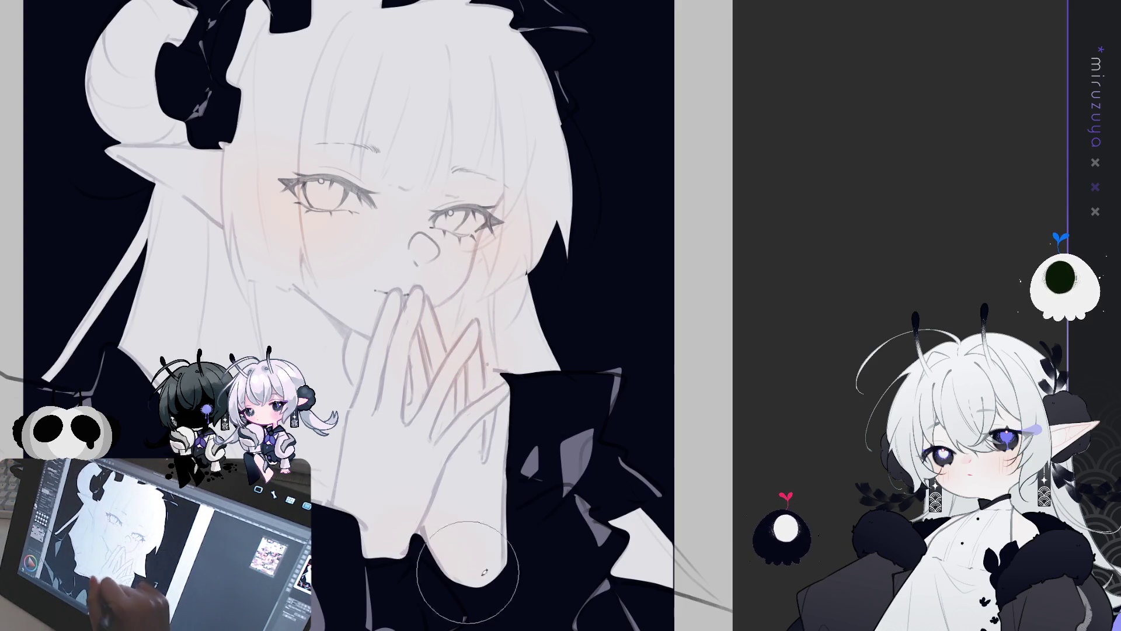
{"action": "left_click_drag", "start_coordinate": [429, 571], "coordinate": [455, 571]}
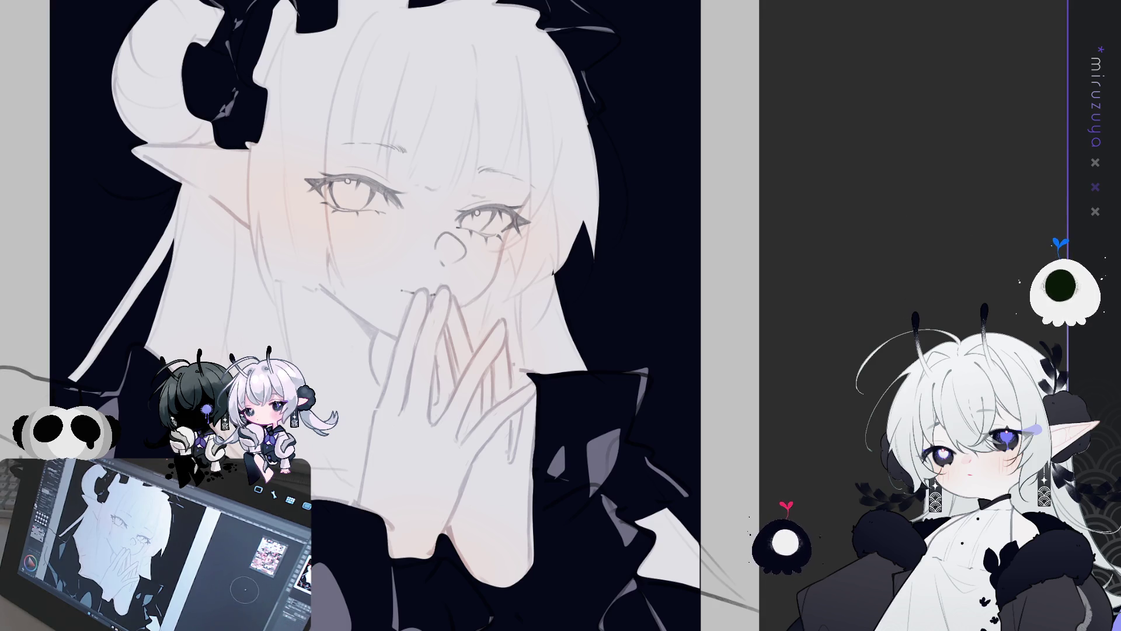
{"action": "key", "text": "ctrl+a"}
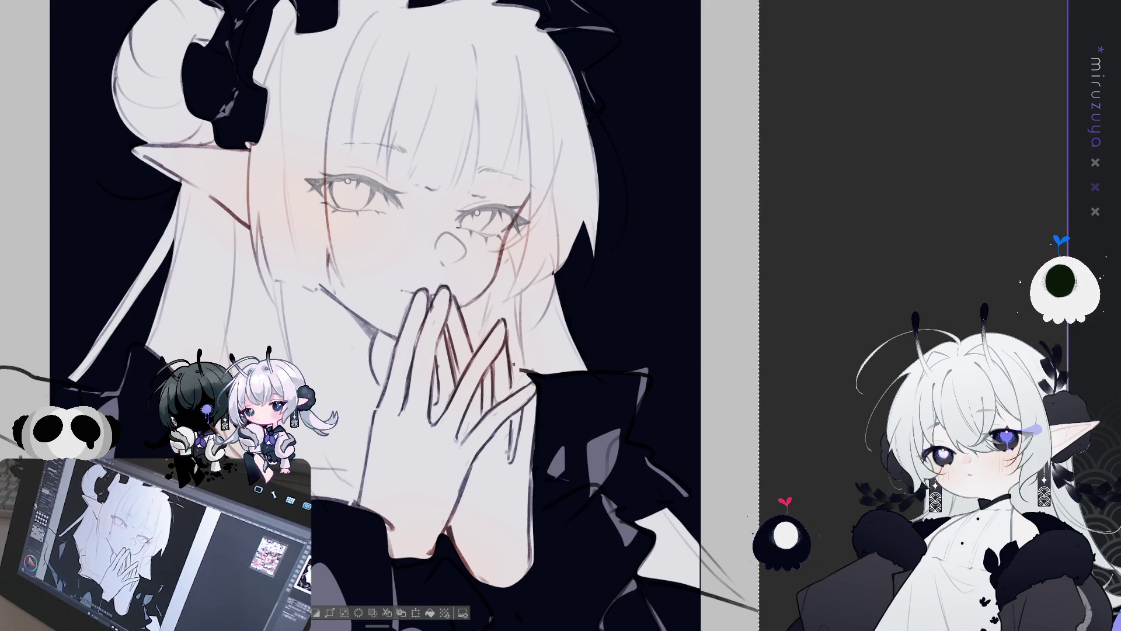
{"action": "key", "text": "ctrl+z"}
{"action": "key", "text": "ctrl+z"}
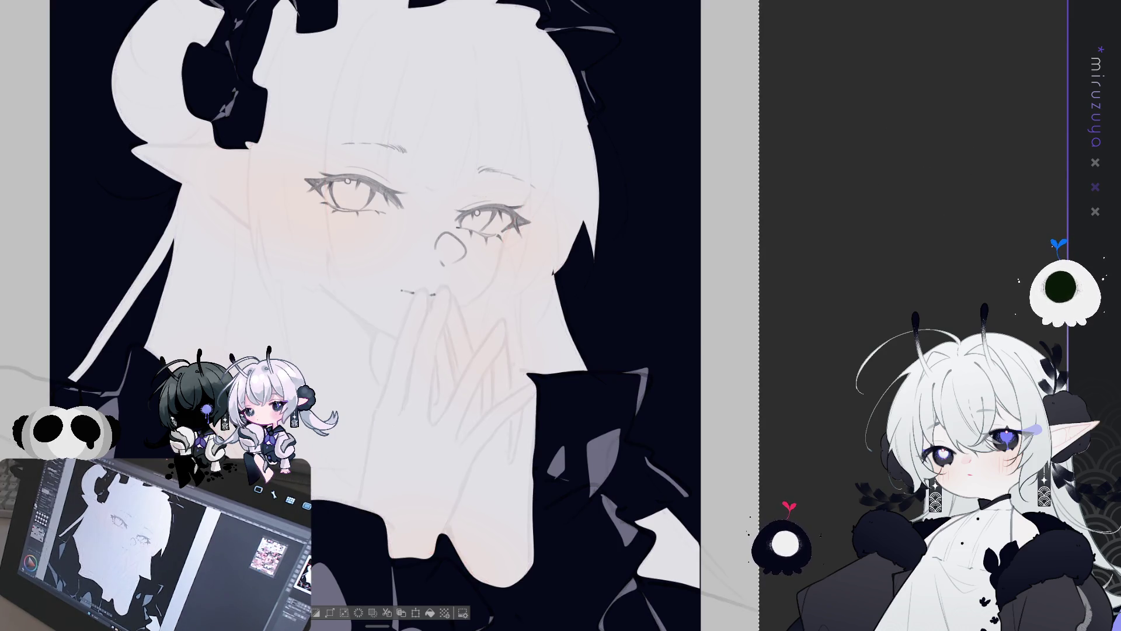
{"action": "key", "text": "ctrl+z"}
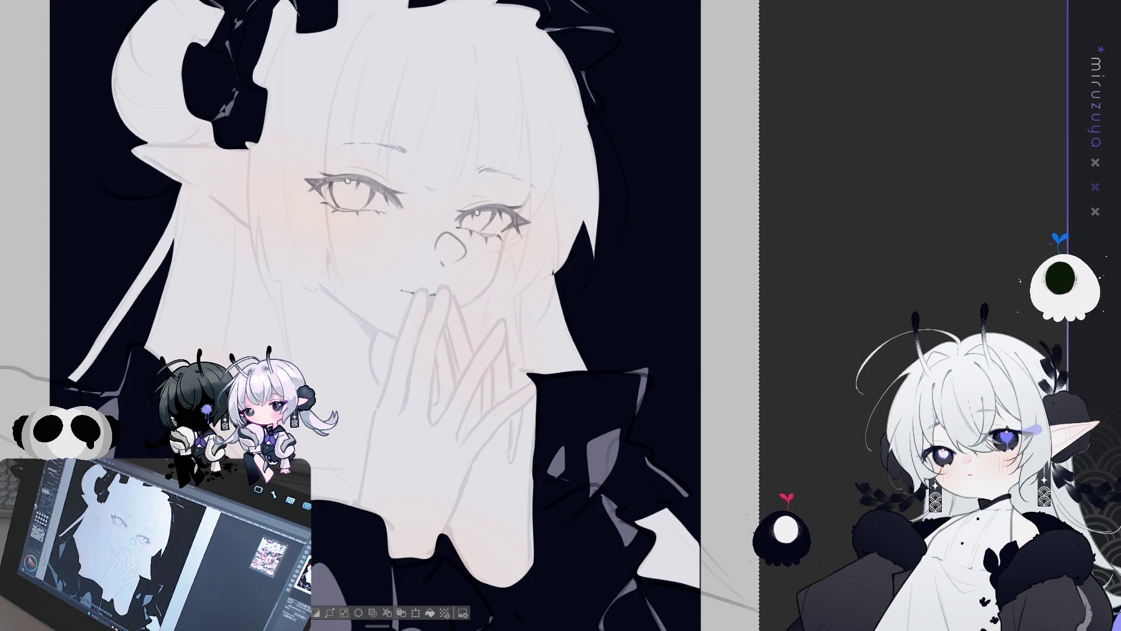
{"action": "key", "text": "ctrl+y"}
{"action": "key", "text": "ctrl+z"}
{"action": "key", "text": "ctrl+z"}
{"action": "left_click_drag", "start_coordinate": [374, 315], "coordinate": [403, 305]}
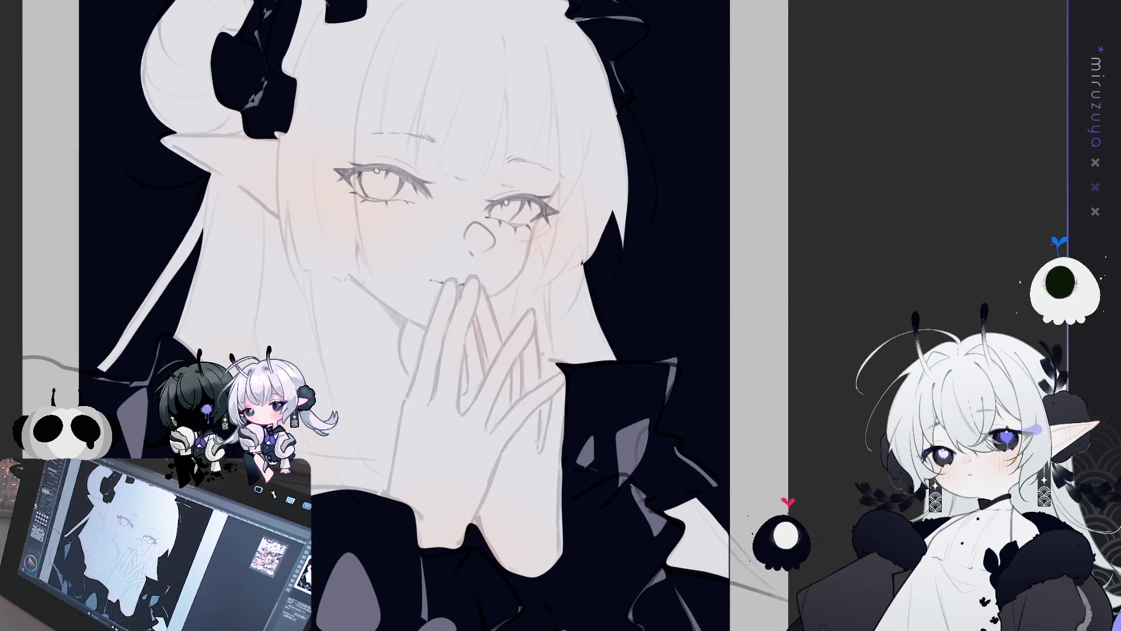
{"action": "key", "text": "ctrl+z"}
{"action": "key", "text": "ctrl+y"}
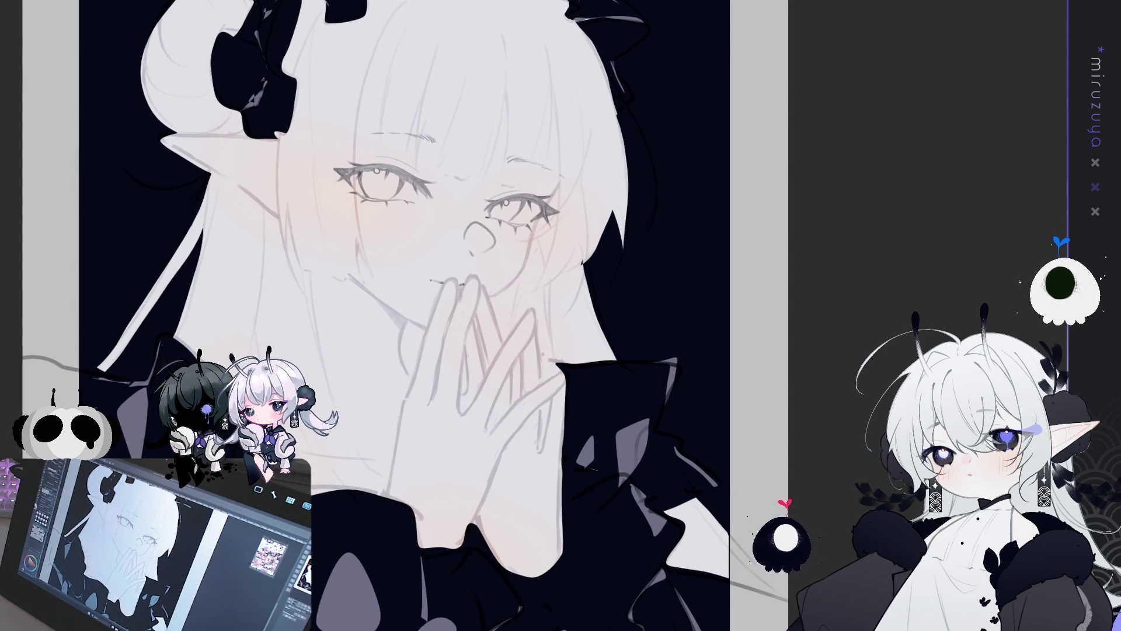
{"action": "mouse_move", "coordinate": [561, 315]}
{"action": "left_mouse_down"}
{"action": "mouse_move", "coordinate": [544, 490]}
{"action": "mouse_move", "coordinate": [445, 292]}
{"action": "left_mouse_up"}
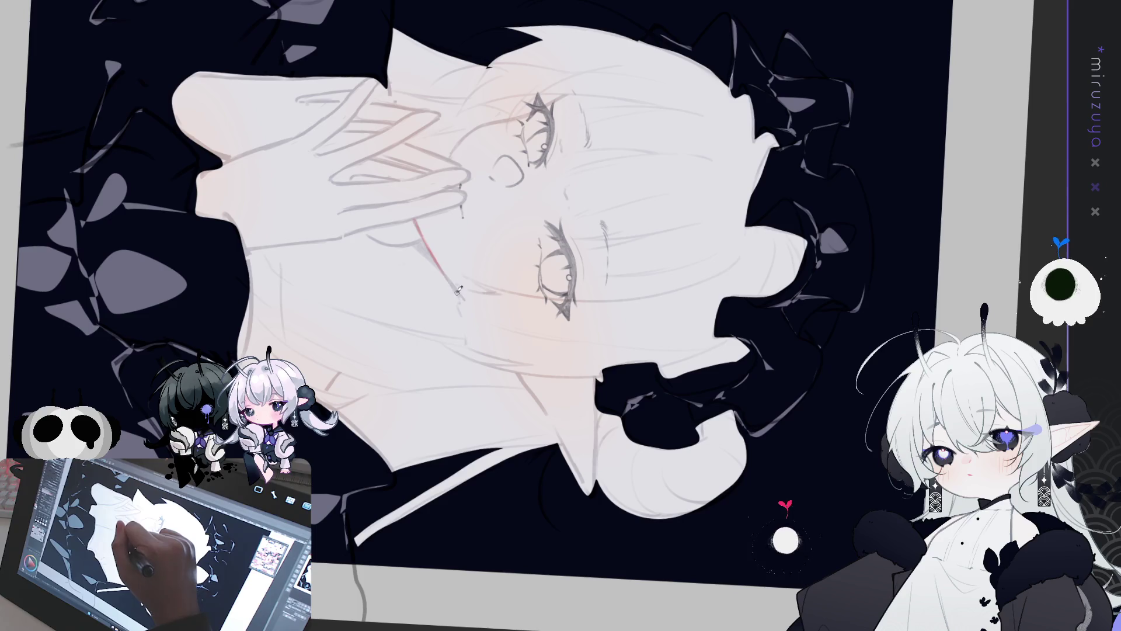
Draw a thin red line along the jaw, then restore the view's rotation and flip.
{"action": "left_click_drag", "start_coordinate": [517, 375], "coordinate": [589, 493]}
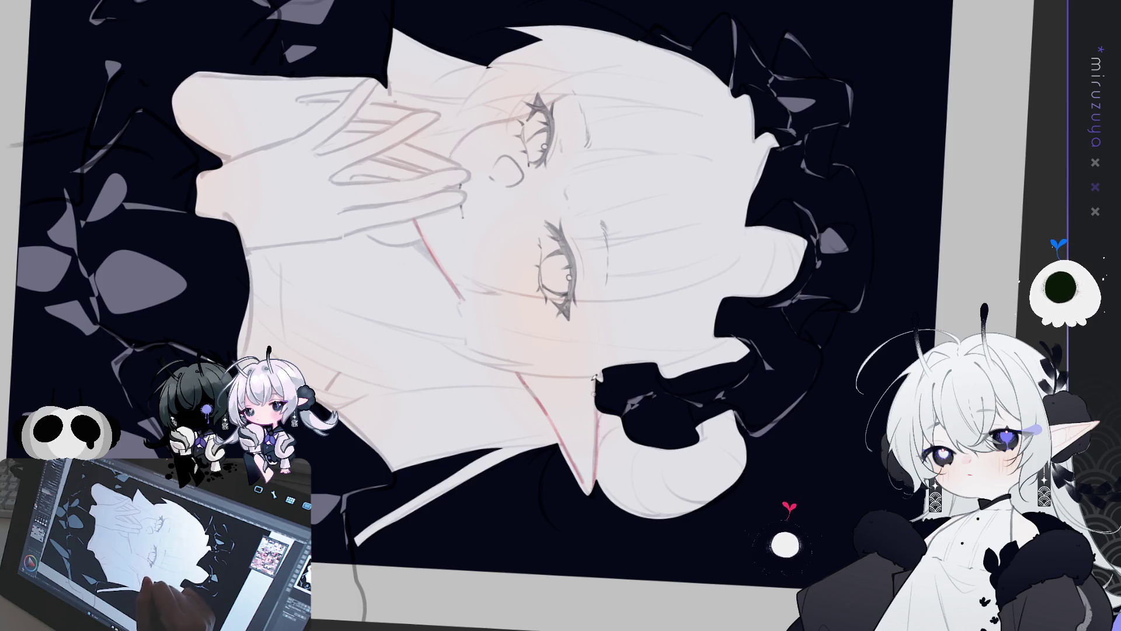
{"action": "key", "text": "ctrl+at"}
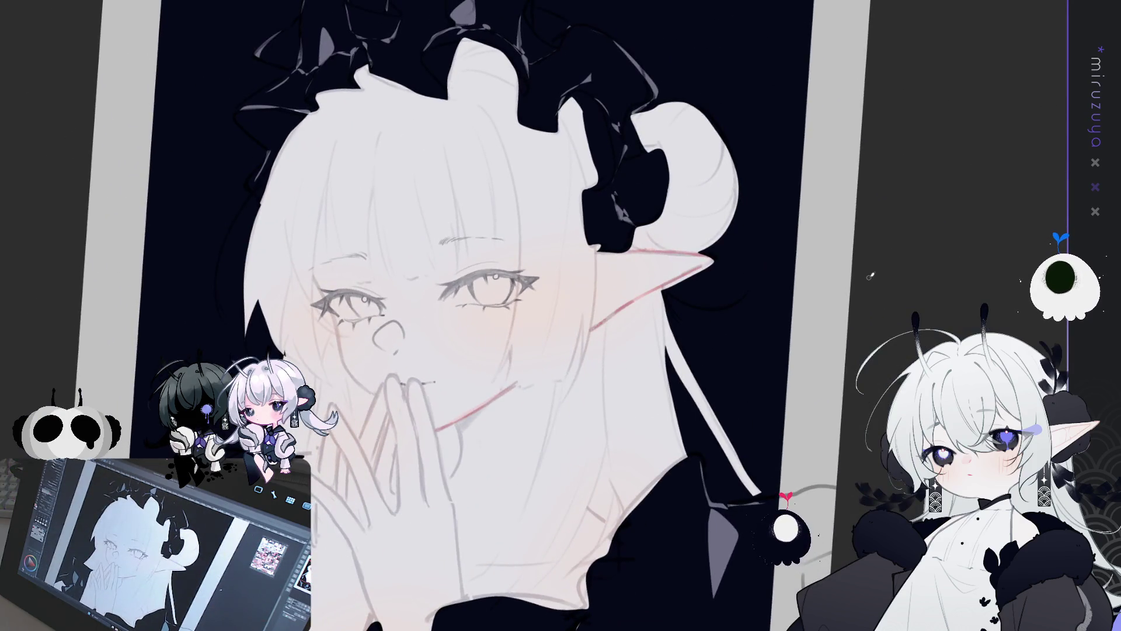
{"action": "key", "text": "h"}
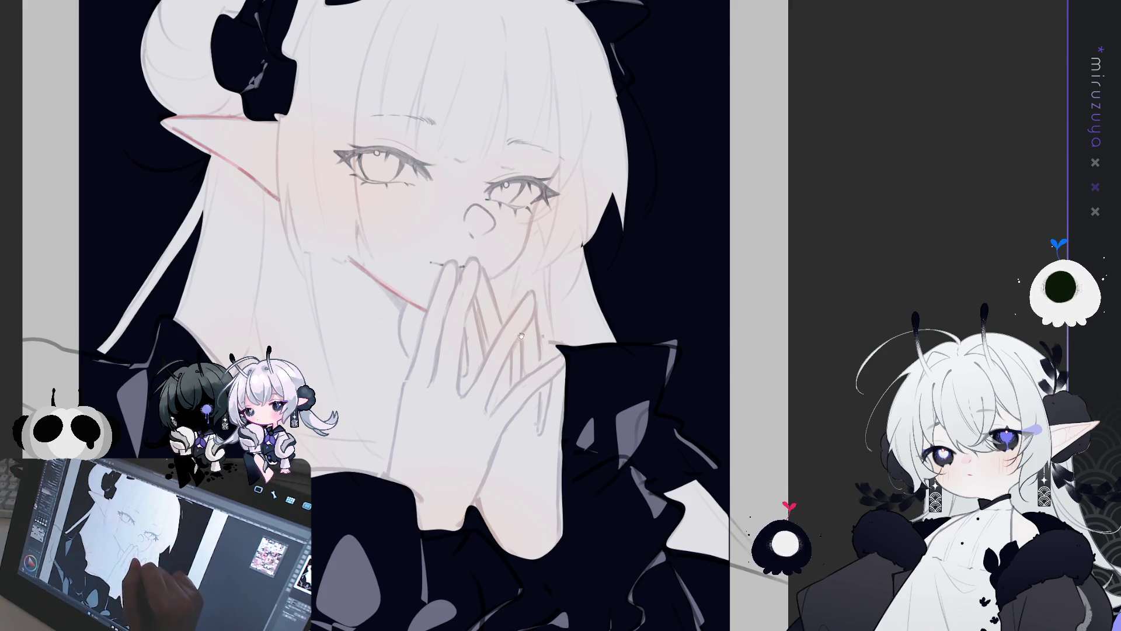
Shift the peach blush to pink and the jaw line to soft violet with Hue/Saturation/Luminosity.
{"action": "left_click_drag", "start_coordinate": [497, 329], "coordinate": [552, 316]}
{"action": "left_click_drag", "start_coordinate": [467, 315], "coordinate": [424, 340]}
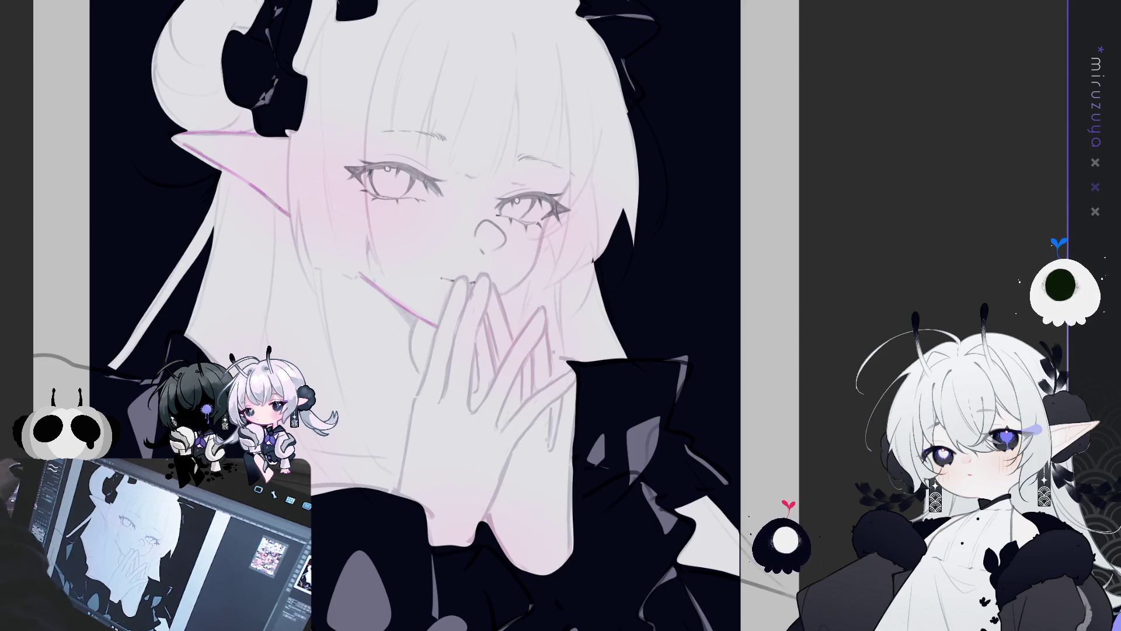
{"action": "left_click_drag", "start_coordinate": [771, 477], "coordinate": [811, 450]}
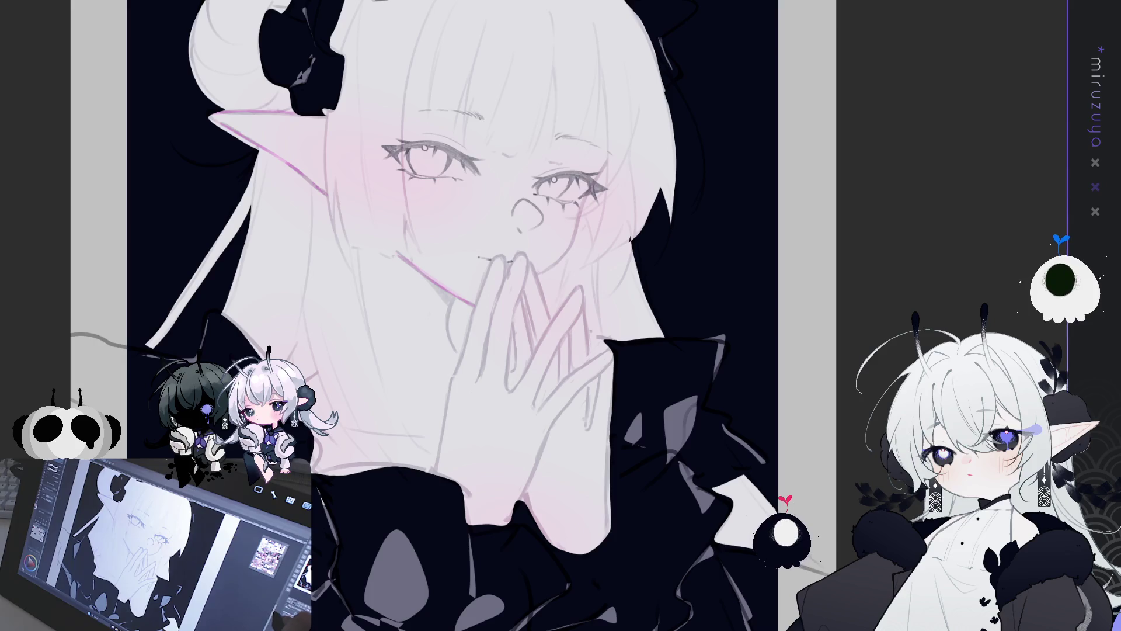
Add a short dark stroke near the cheek and lasso the neck area beneath the chin.
{"action": "left_click_drag", "start_coordinate": [444, 315], "coordinate": [491, 344]}
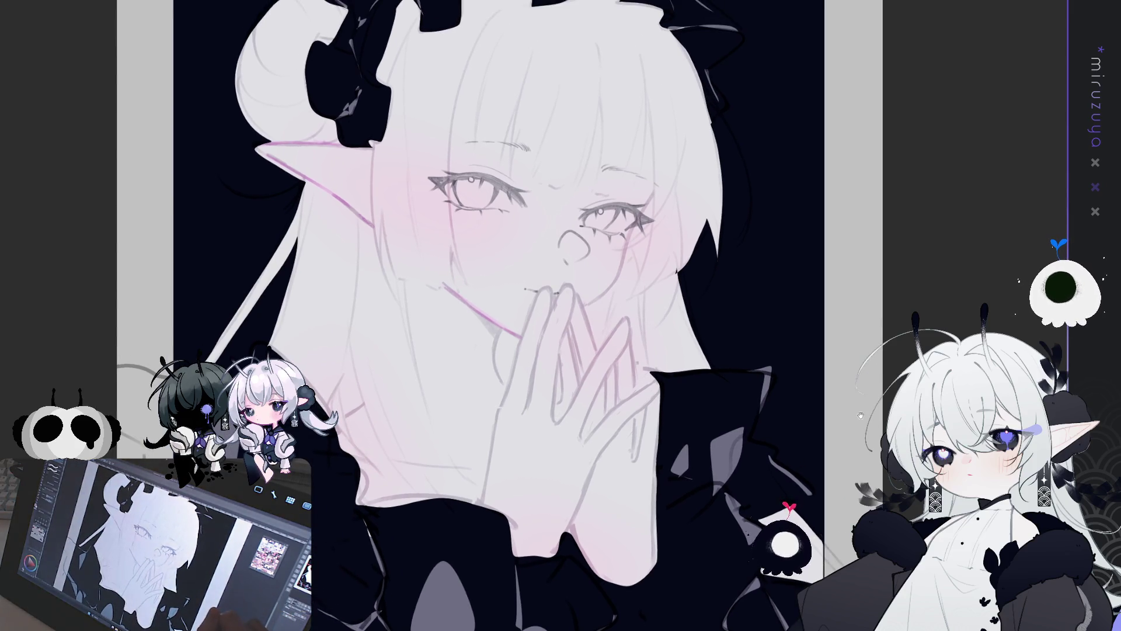
{"action": "left_click_drag", "start_coordinate": [925, 304], "coordinate": [918, 277]}
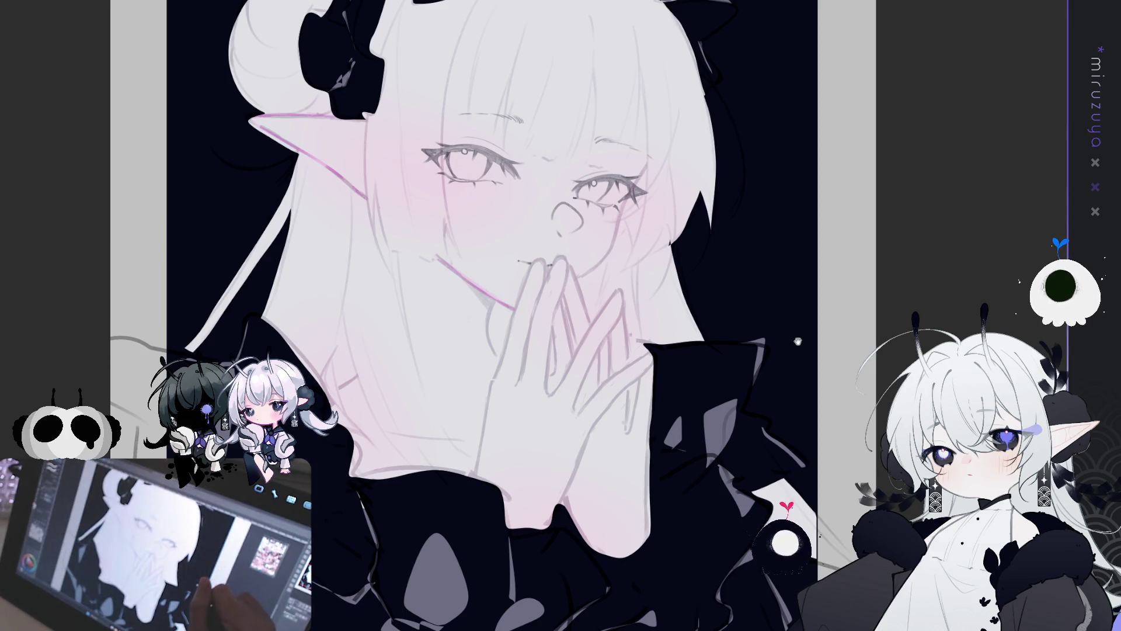
{"action": "left_click_drag", "start_coordinate": [797, 341], "coordinate": [798, 329]}
{"action": "left_click_drag", "start_coordinate": [497, 288], "coordinate": [492, 325]}
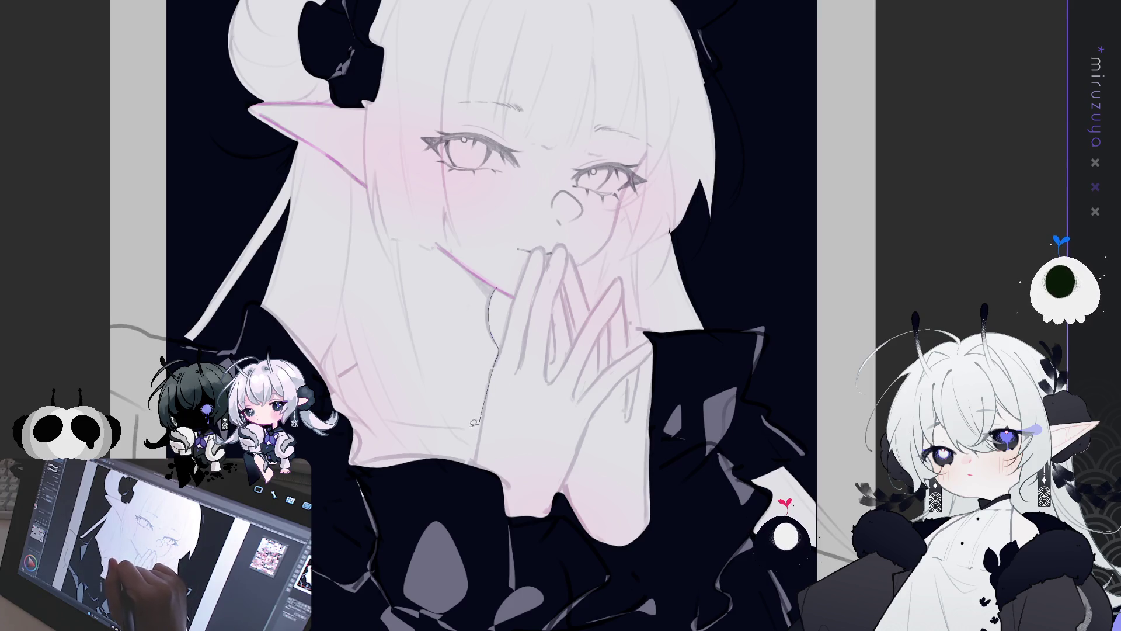
{"action": "mouse_move", "coordinate": [414, 422]}
{"action": "left_mouse_down"}
{"action": "mouse_move", "coordinate": [341, 410]}
{"action": "mouse_move", "coordinate": [362, 257]}
{"action": "mouse_move", "coordinate": [403, 226]}
{"action": "mouse_move", "coordinate": [429, 234]}
{"action": "left_mouse_up"}
{"action": "left_click_drag", "start_coordinate": [495, 282], "coordinate": [496, 286]}
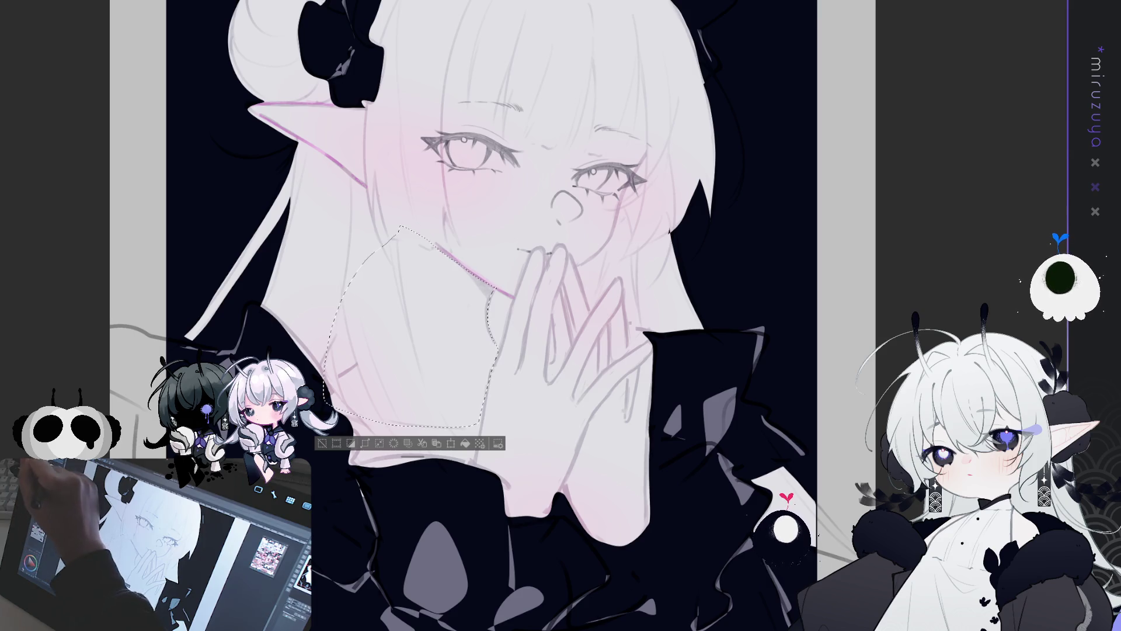
Tint the area under the chin, trying beige and pink before settling on pale tones, then deselect.
{"action": "left_click_drag", "start_coordinate": [409, 303], "coordinate": [537, 365]}
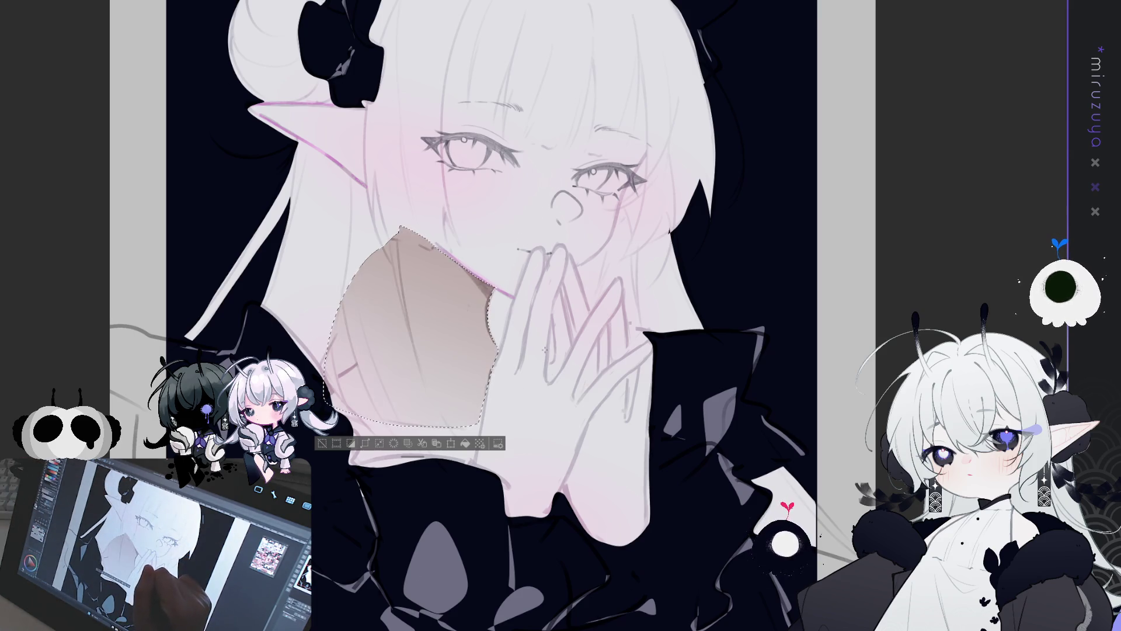
{"action": "key", "text": "ctrl+z"}
{"action": "key", "text": "ctrl+y"}
{"action": "key", "text": "ctrl+z"}
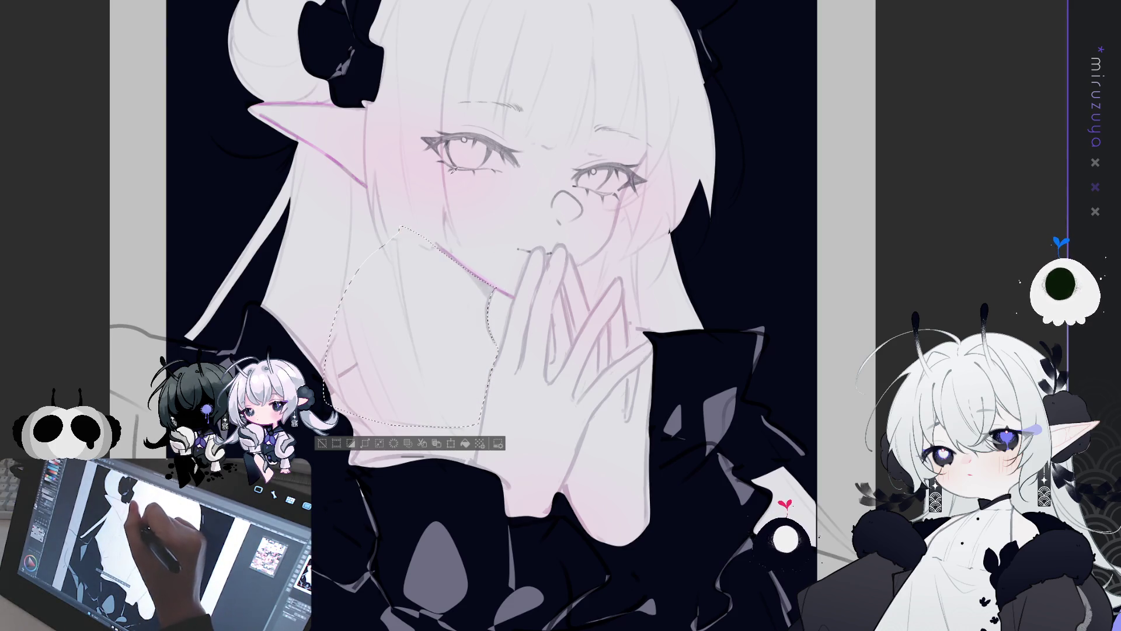
{"action": "left_click_drag", "start_coordinate": [420, 327], "coordinate": [551, 306]}
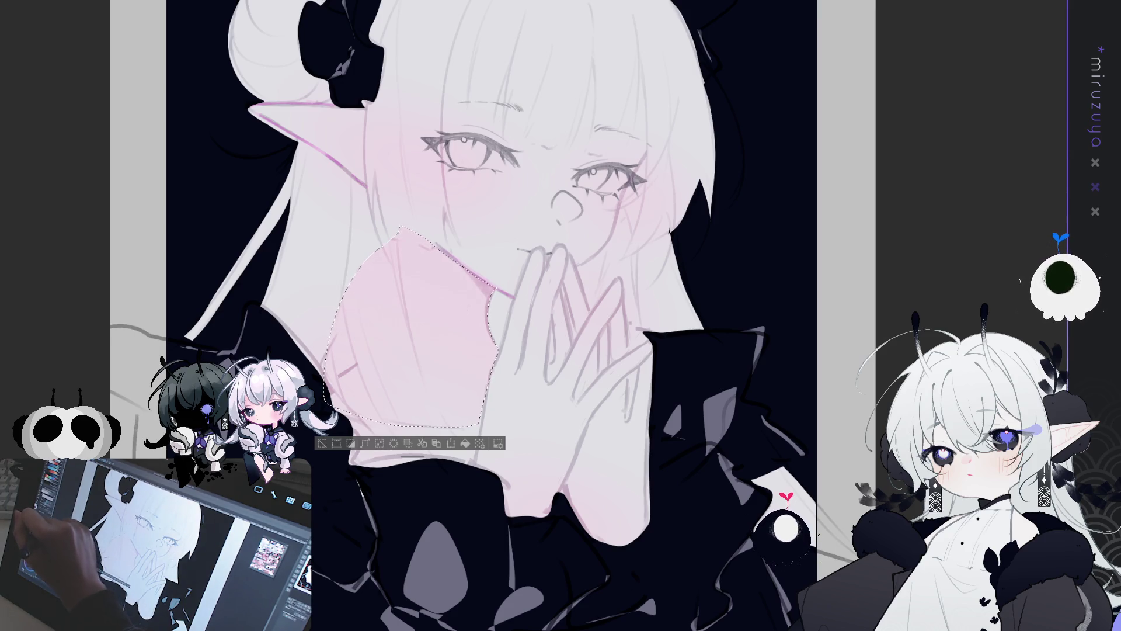
{"action": "key", "text": "Delete"}
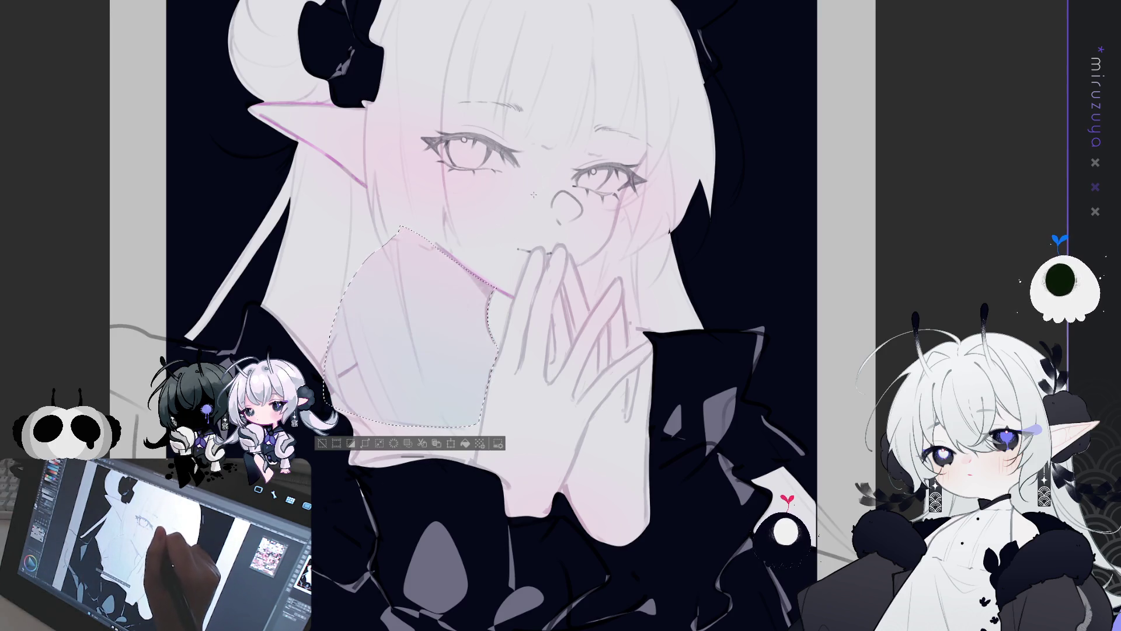
{"action": "left_click", "coordinate": [337, 444]}
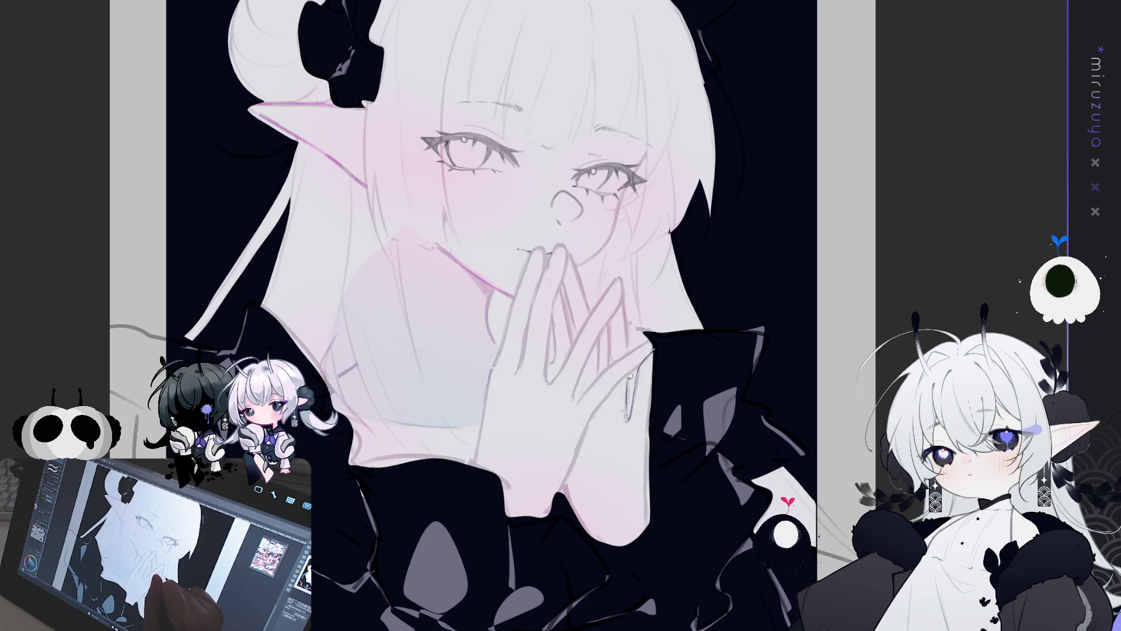
Lasso a selection along the hand's edge, then clear it.
{"action": "mouse_move", "coordinate": [623, 379]}
{"action": "left_mouse_down"}
{"action": "mouse_move", "coordinate": [565, 479]}
{"action": "mouse_move", "coordinate": [651, 557]}
{"action": "mouse_move", "coordinate": [630, 345]}
{"action": "left_mouse_up"}
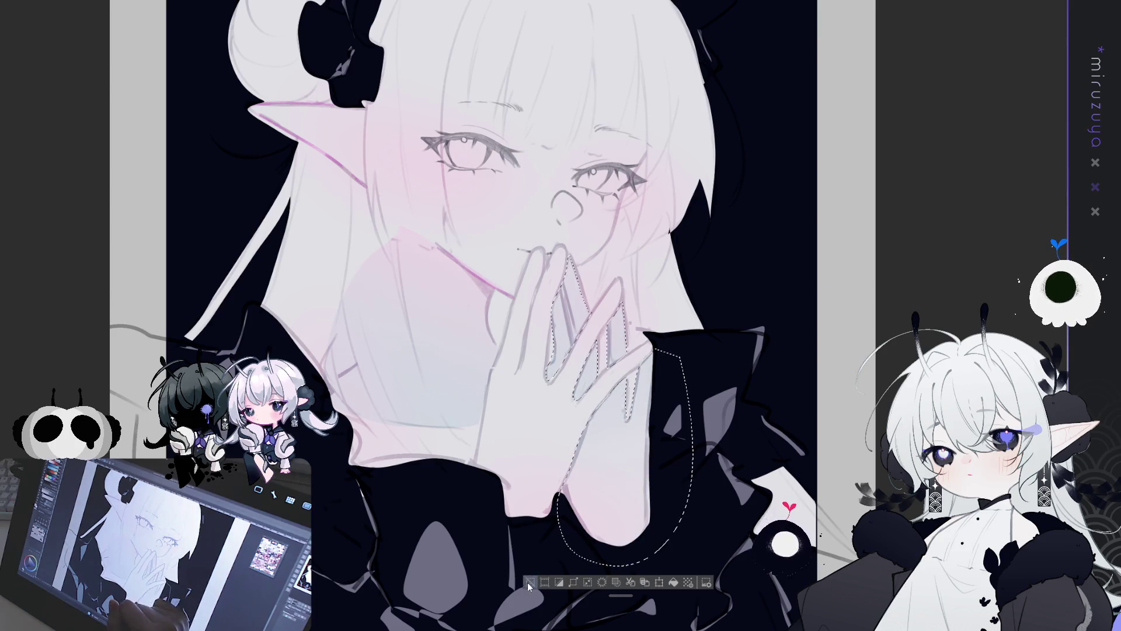
{"action": "key", "text": "ctrl+d"}
{"action": "left_click_drag", "start_coordinate": [864, 241], "coordinate": [840, 239]}
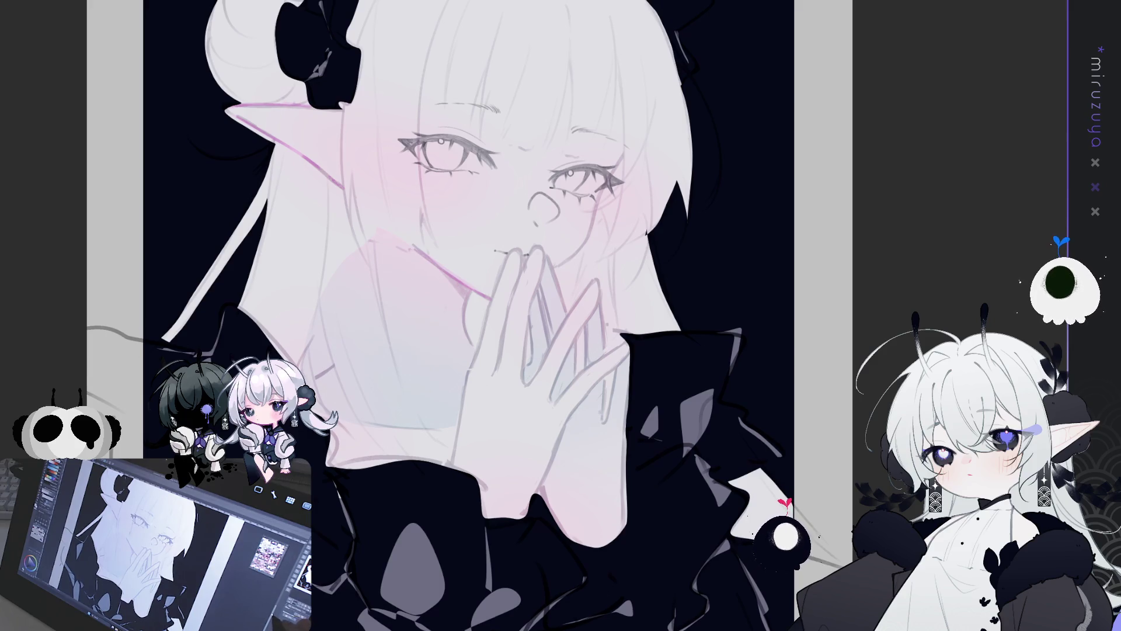
{"action": "key", "text": "ctrl+a"}
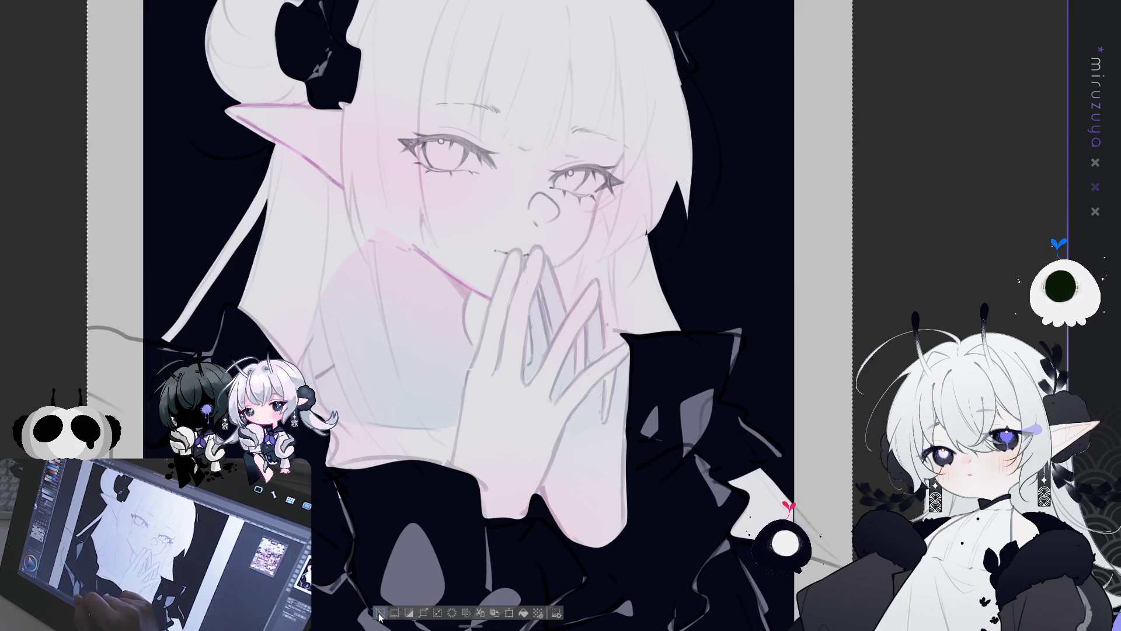
{"action": "key", "text": "ctrl+d"}
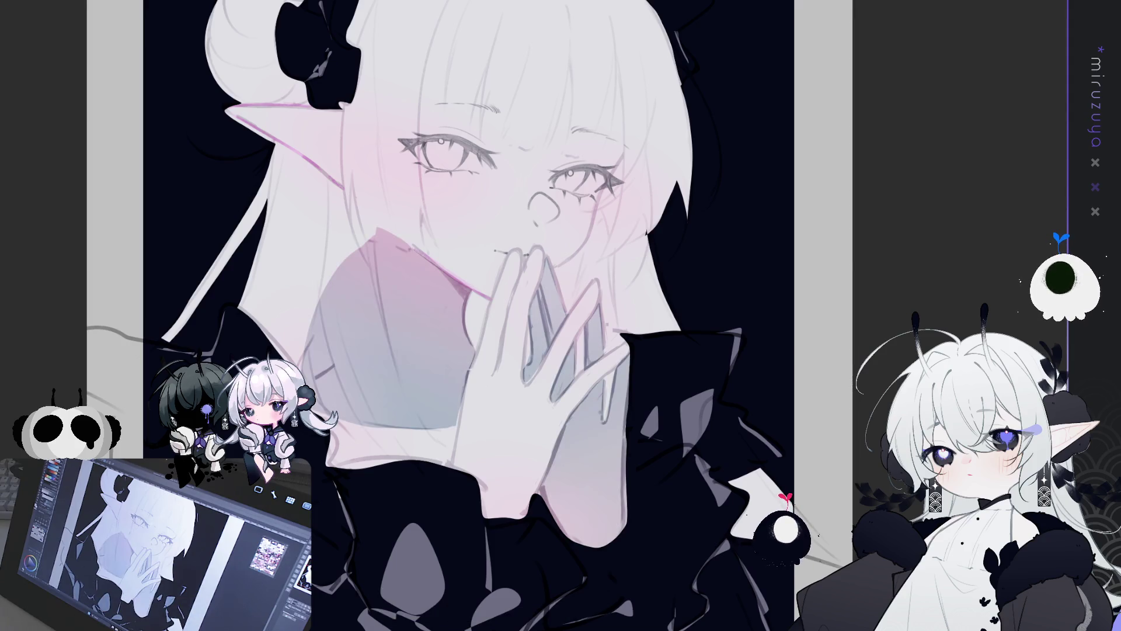
{"action": "key", "text": "ctrl+z"}
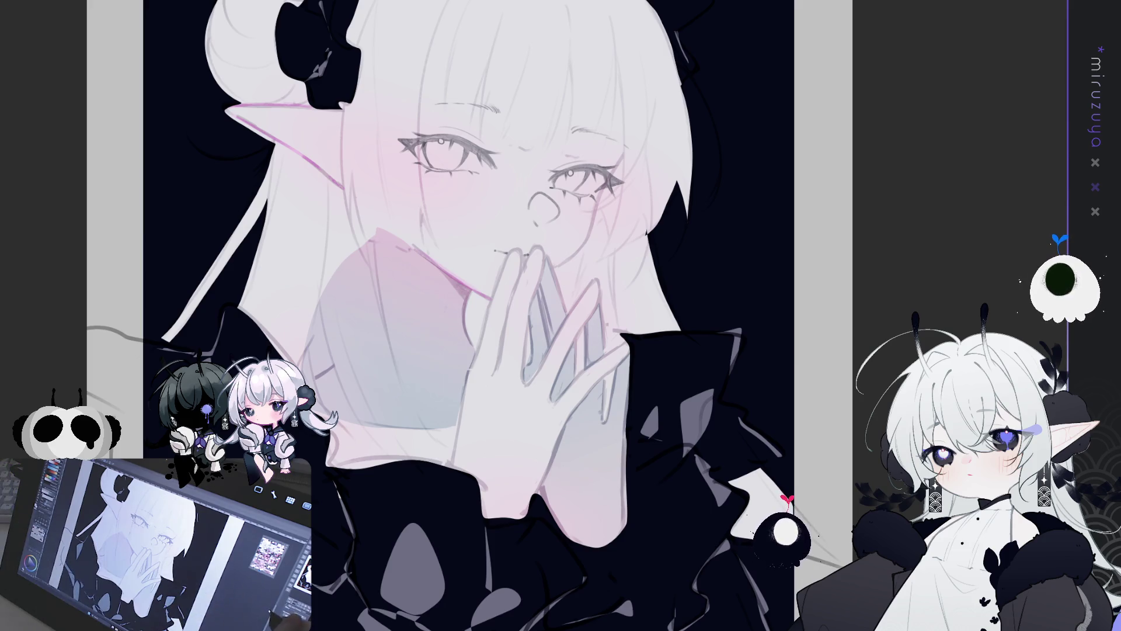
{"action": "scroll", "coordinate": [467, 315], "scroll_direction": "up", "scroll_amount": 3}
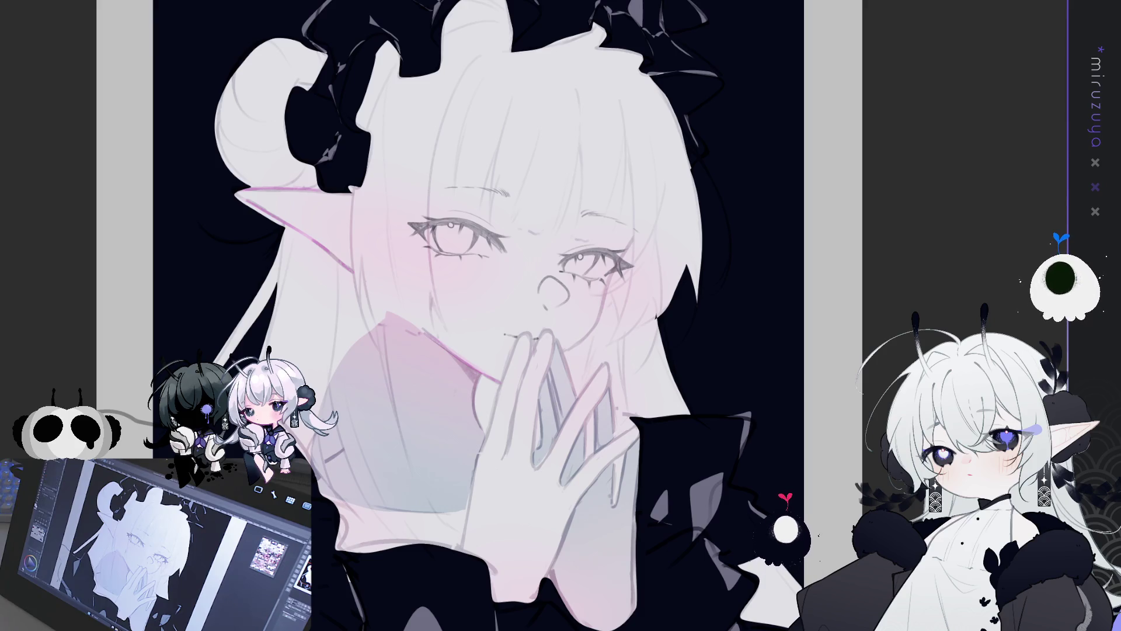
{"action": "key", "text": "ctrl+minus"}
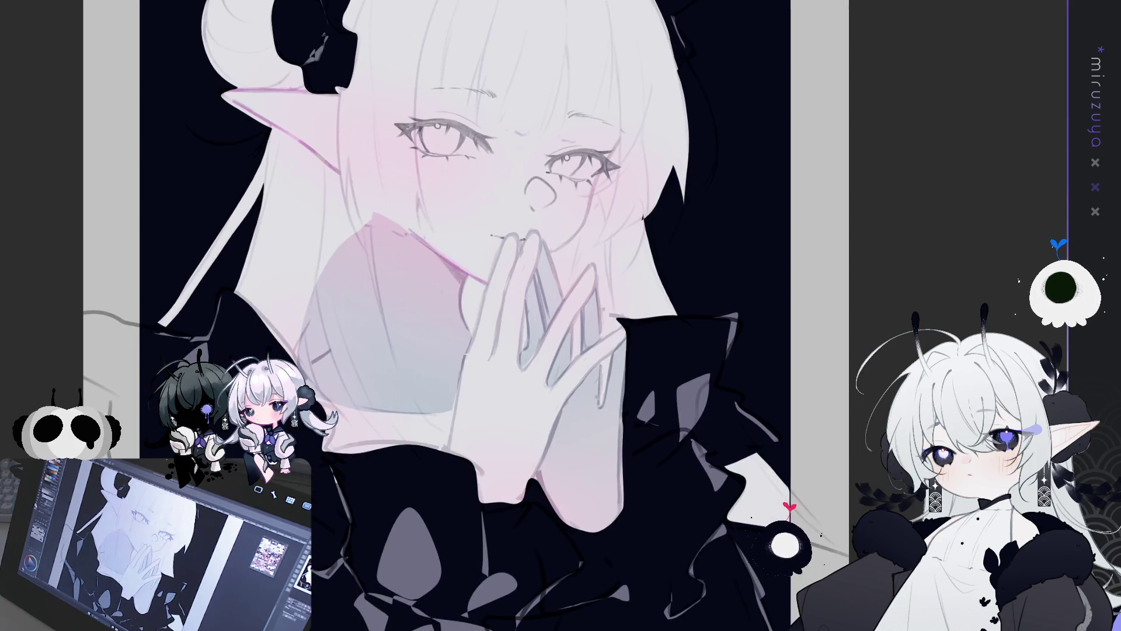
{"action": "key", "text": "ctrl+minus"}
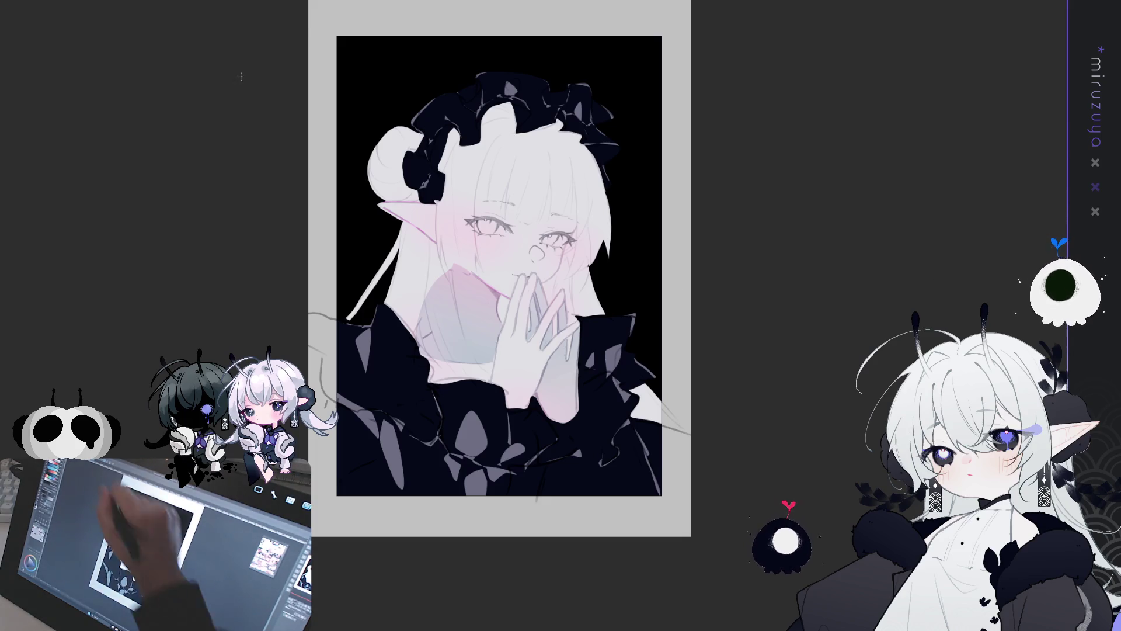
{"action": "left_click_drag", "start_coordinate": [721, 241], "coordinate": [764, 274]}
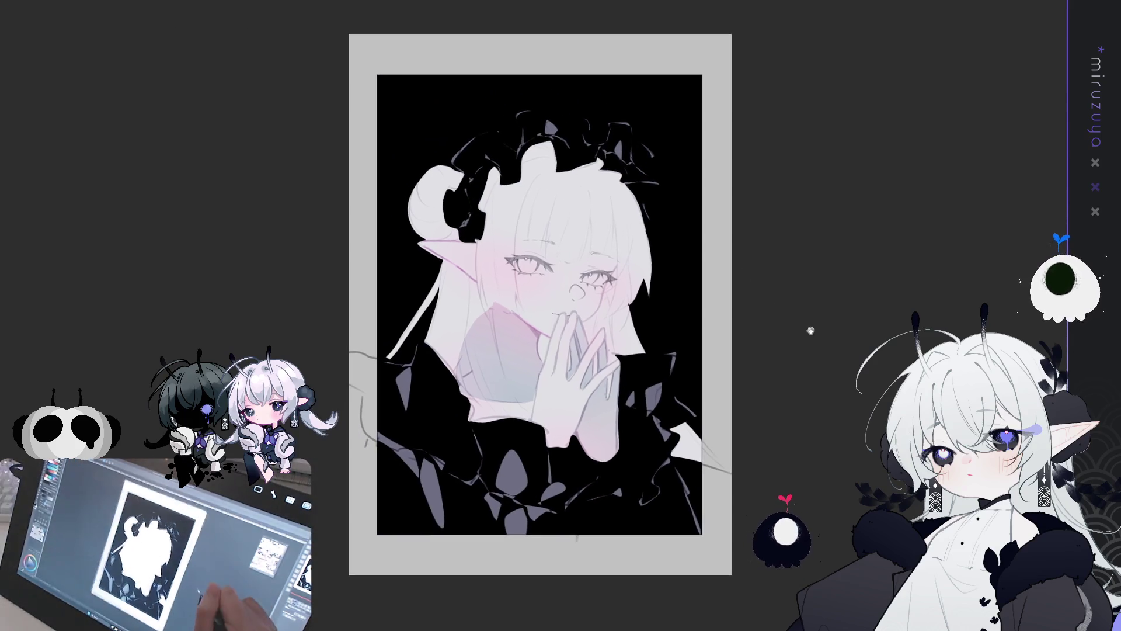
{"action": "scroll", "coordinate": [764, 273], "scroll_direction": "up", "scroll_amount": 2}
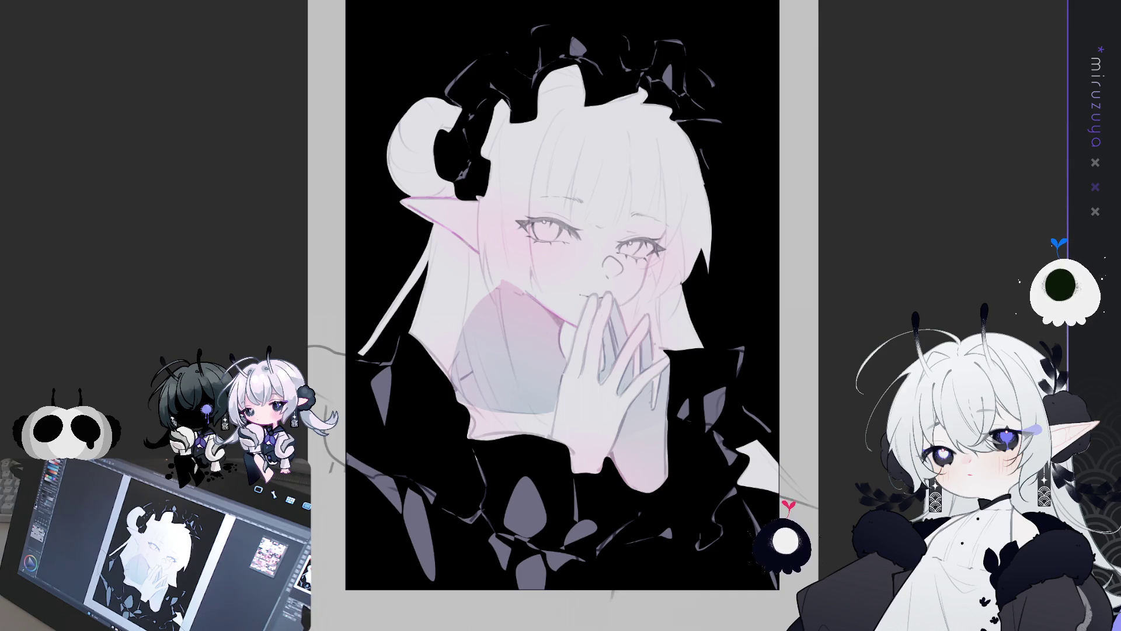
{"action": "key", "text": "ctrl+plus"}
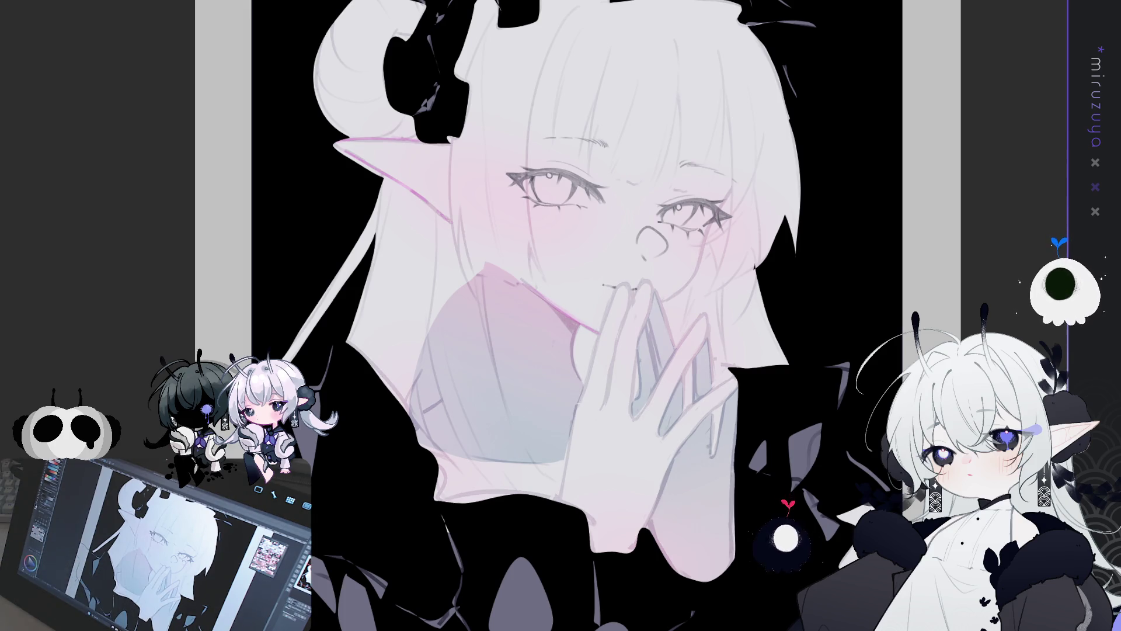
Darken the gaps between the raised fingers, then pan to the collar and lasso a lower-right area.
{"action": "key", "text": "ctrl+a"}
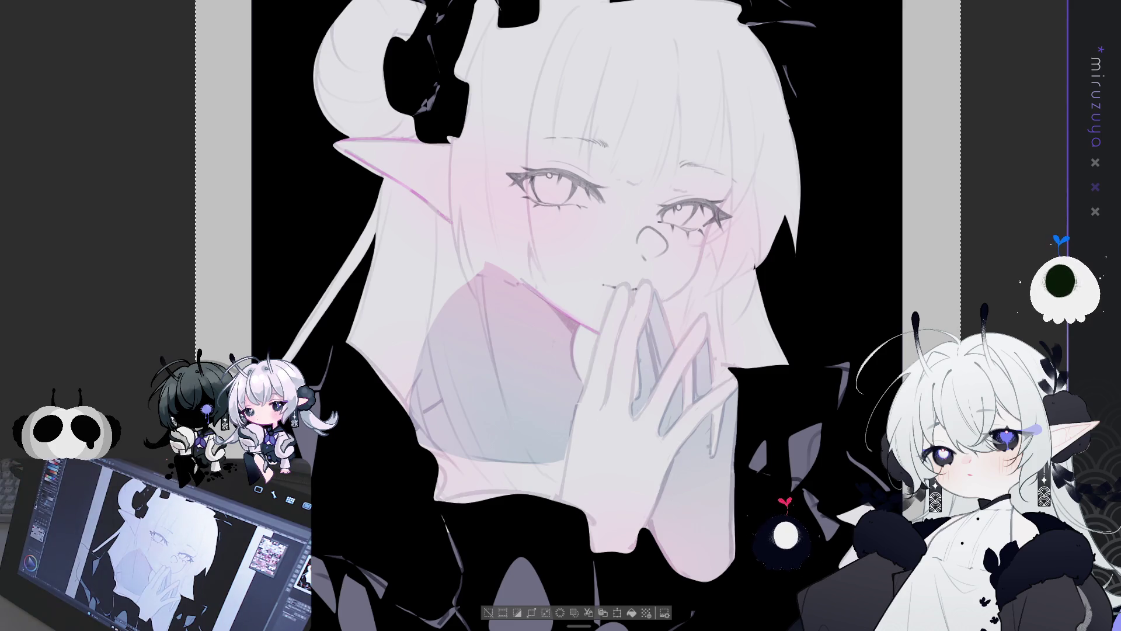
{"action": "key", "text": "ctrl+d"}
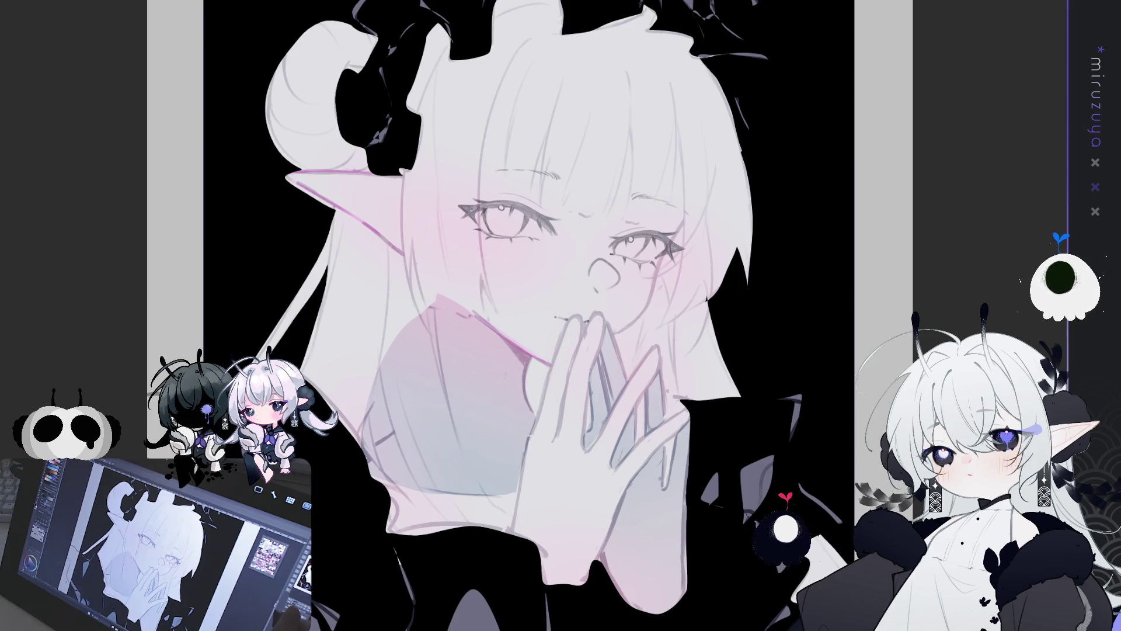
{"action": "left_click_drag", "start_coordinate": [526, 292], "coordinate": [506, 335]}
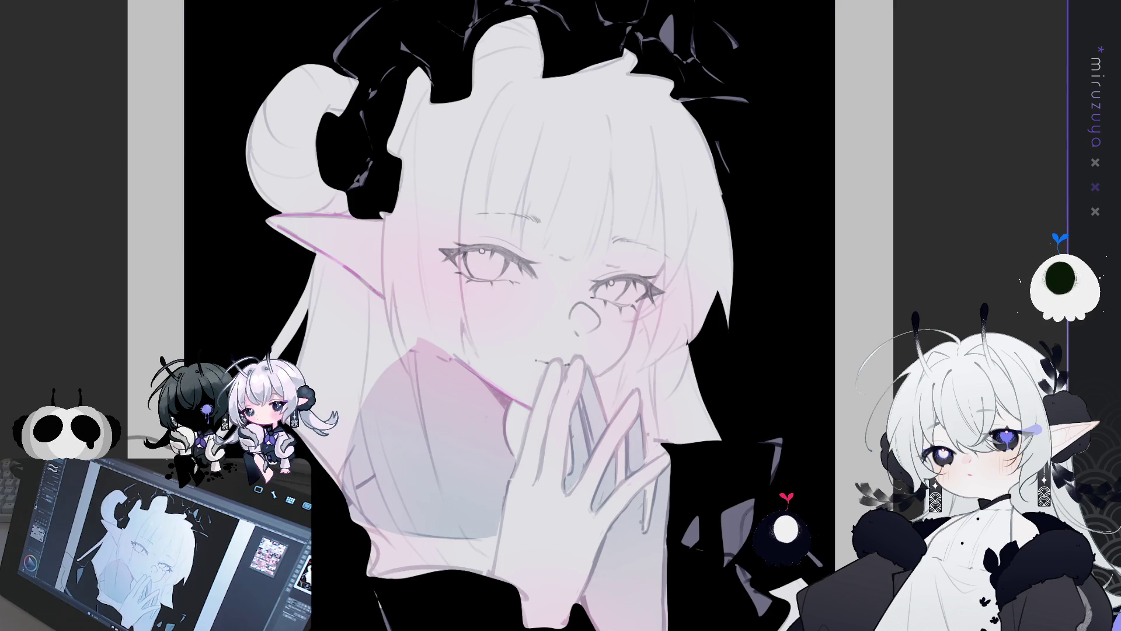
{"action": "left_click_drag", "start_coordinate": [526, 292], "coordinate": [505, 269]}
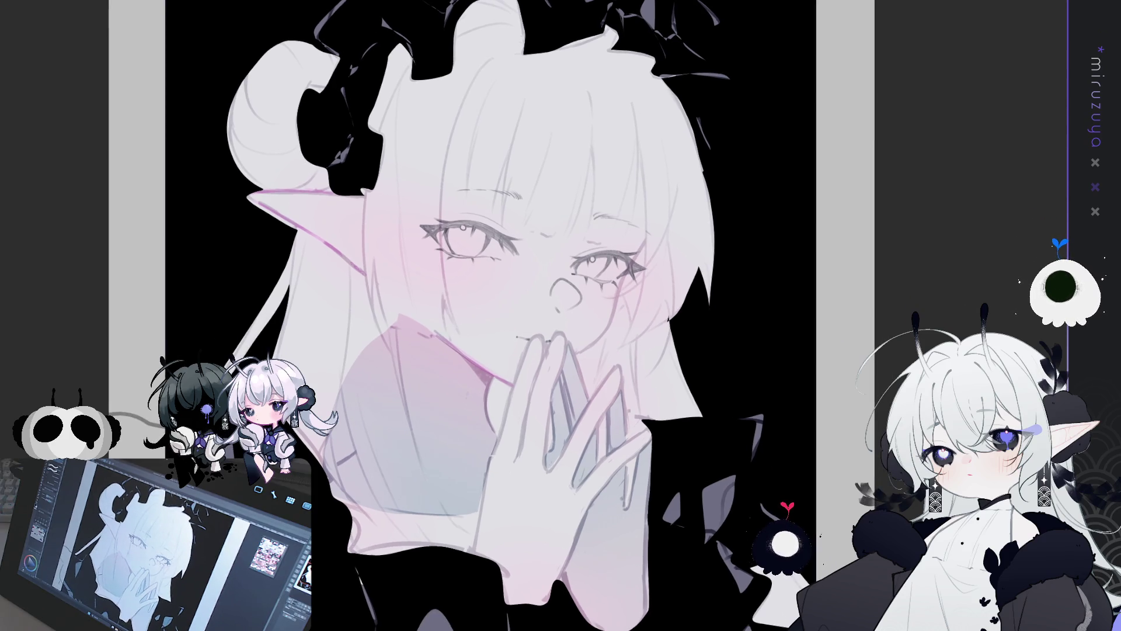
{"action": "mouse_move", "coordinate": [777, 385]}
{"action": "left_mouse_down"}
{"action": "mouse_move", "coordinate": [734, 324]}
{"action": "mouse_move", "coordinate": [721, 263]}
{"action": "left_mouse_up"}
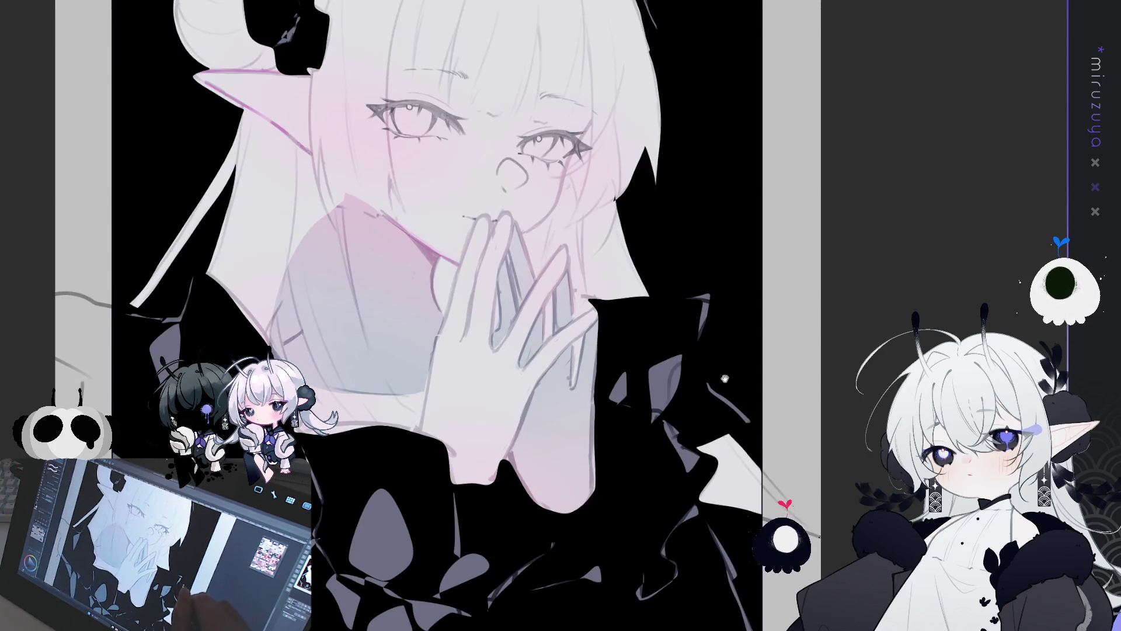
{"action": "left_click_drag", "start_coordinate": [812, 351], "coordinate": [747, 397]}
{"action": "left_click_drag", "start_coordinate": [734, 313], "coordinate": [805, 406]}
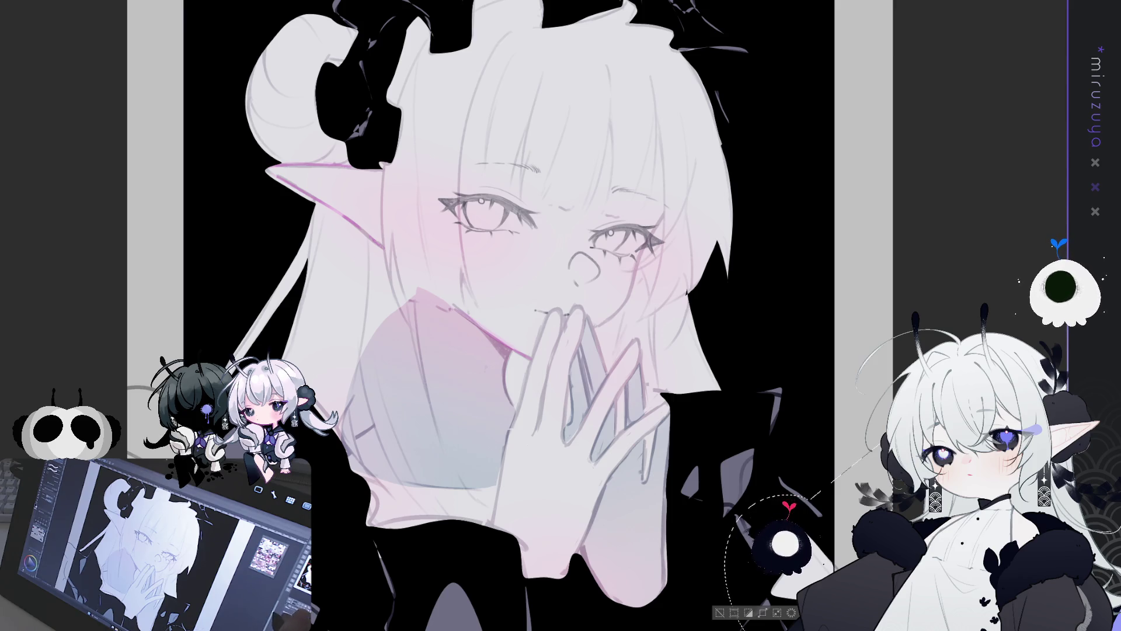
{"action": "mouse_move", "coordinate": [220, 181]}
{"action": "left_mouse_down"}
{"action": "mouse_move", "coordinate": [132, 192]}
{"action": "mouse_move", "coordinate": [112, 150]}
{"action": "left_mouse_up"}
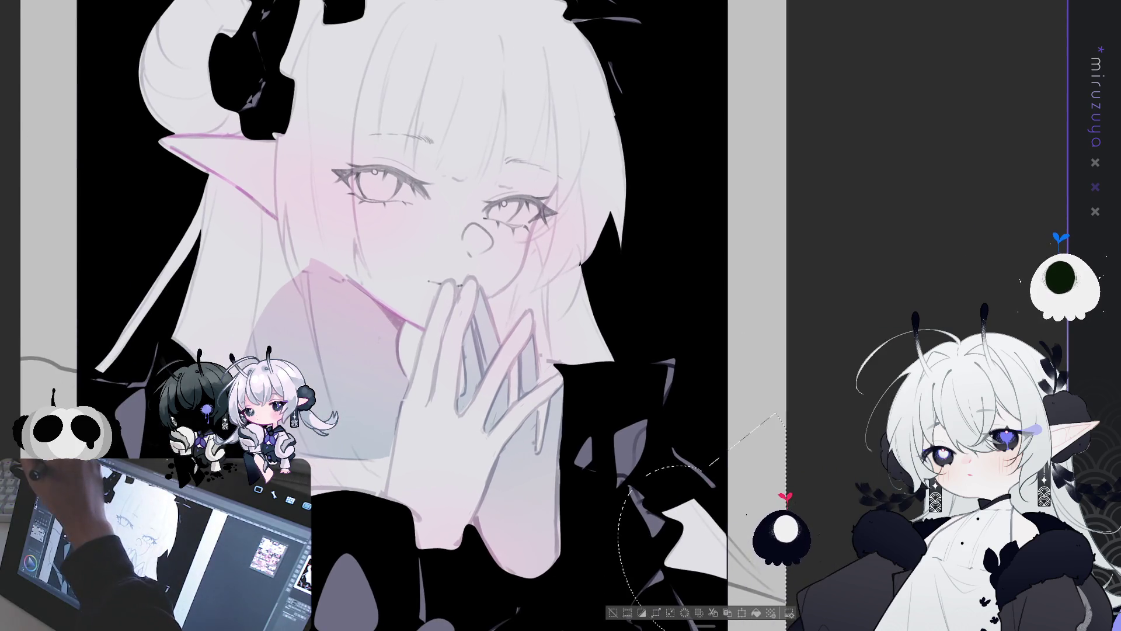
Draw thin strand lines into the bangs, then lasso-select the whole hair area.
{"action": "mouse_move", "coordinate": [638, 371]}
{"action": "left_mouse_down"}
{"action": "mouse_move", "coordinate": [552, 374]}
{"action": "mouse_move", "coordinate": [535, 310]}
{"action": "mouse_move", "coordinate": [506, 337]}
{"action": "mouse_move", "coordinate": [498, 324]}
{"action": "mouse_move", "coordinate": [490, 296]}
{"action": "mouse_move", "coordinate": [513, 280]}
{"action": "left_mouse_up"}
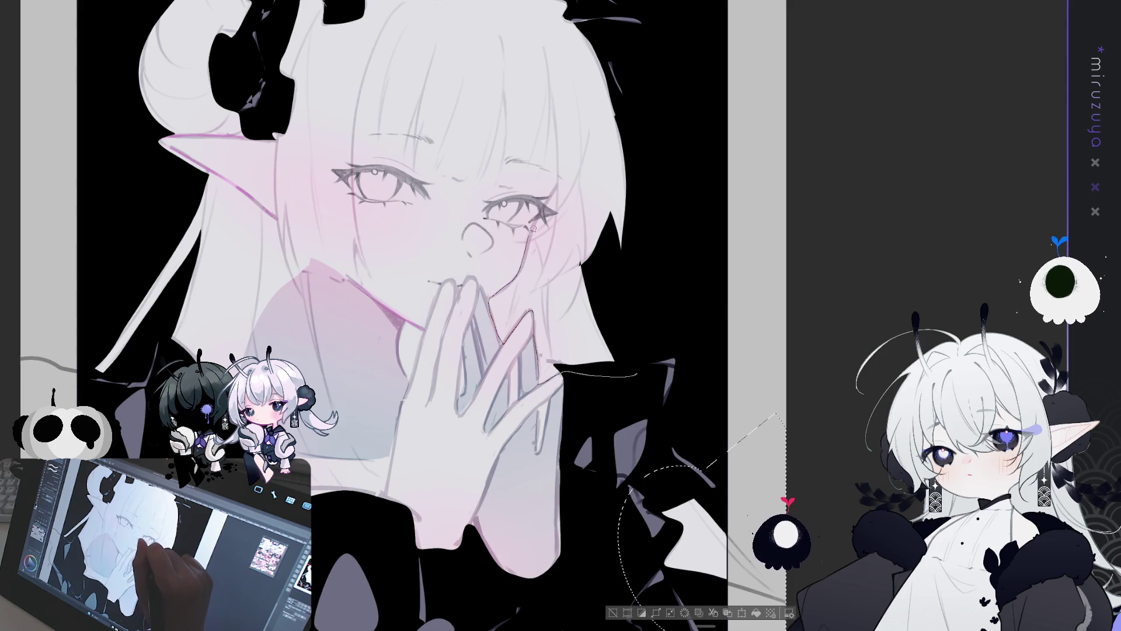
{"action": "left_click_drag", "start_coordinate": [551, 116], "coordinate": [549, 97]}
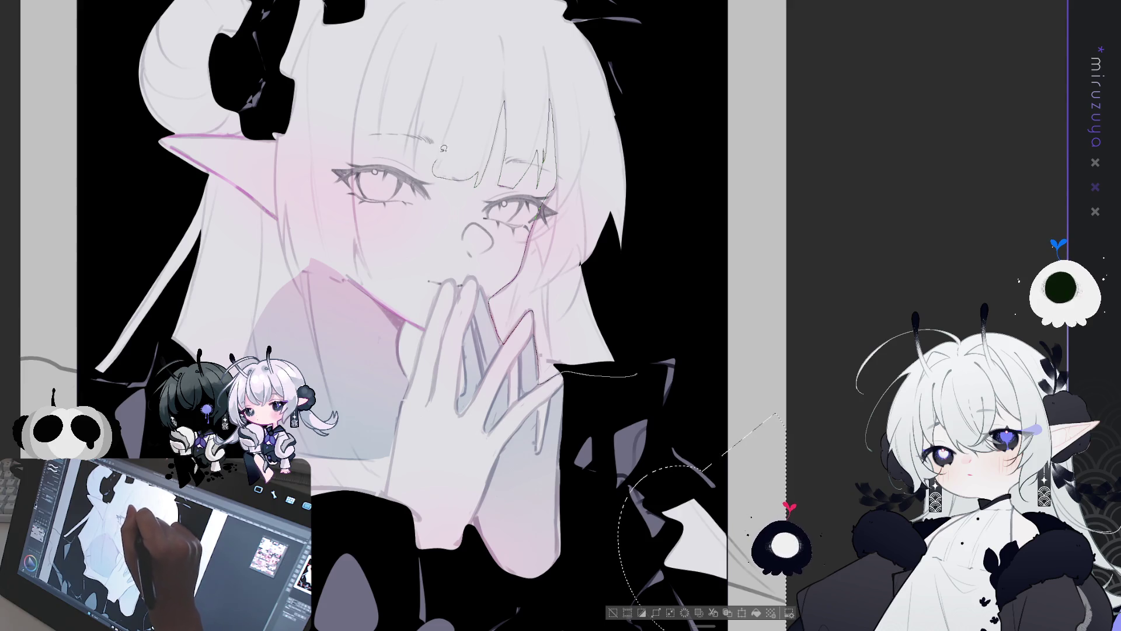
{"action": "left_click_drag", "start_coordinate": [438, 156], "coordinate": [448, 123]}
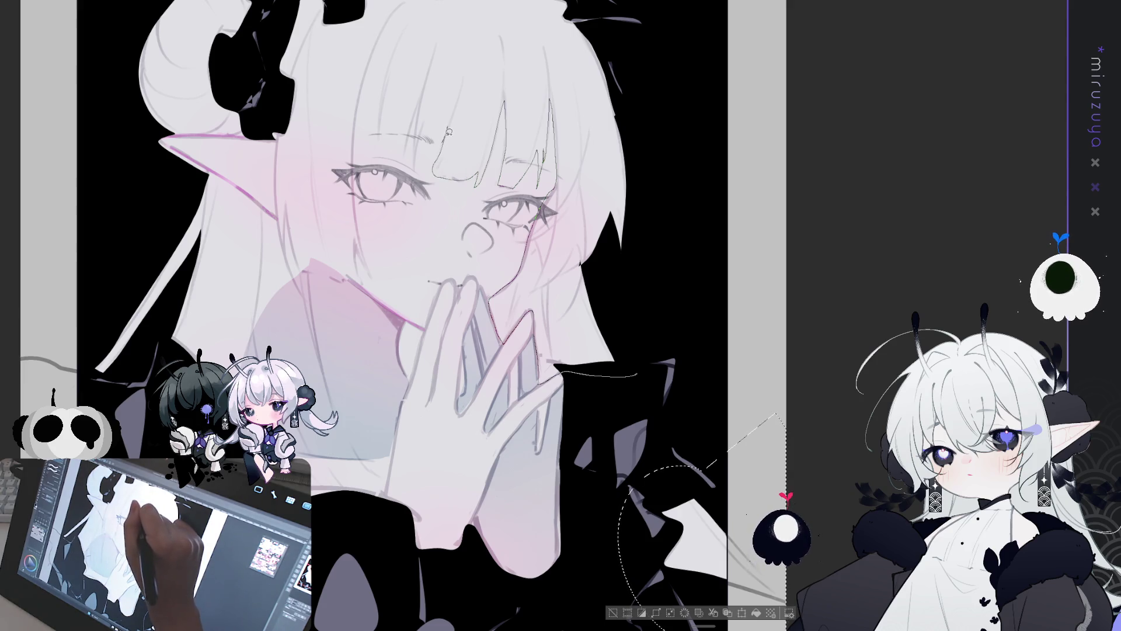
{"action": "left_click_drag", "start_coordinate": [414, 132], "coordinate": [406, 159]}
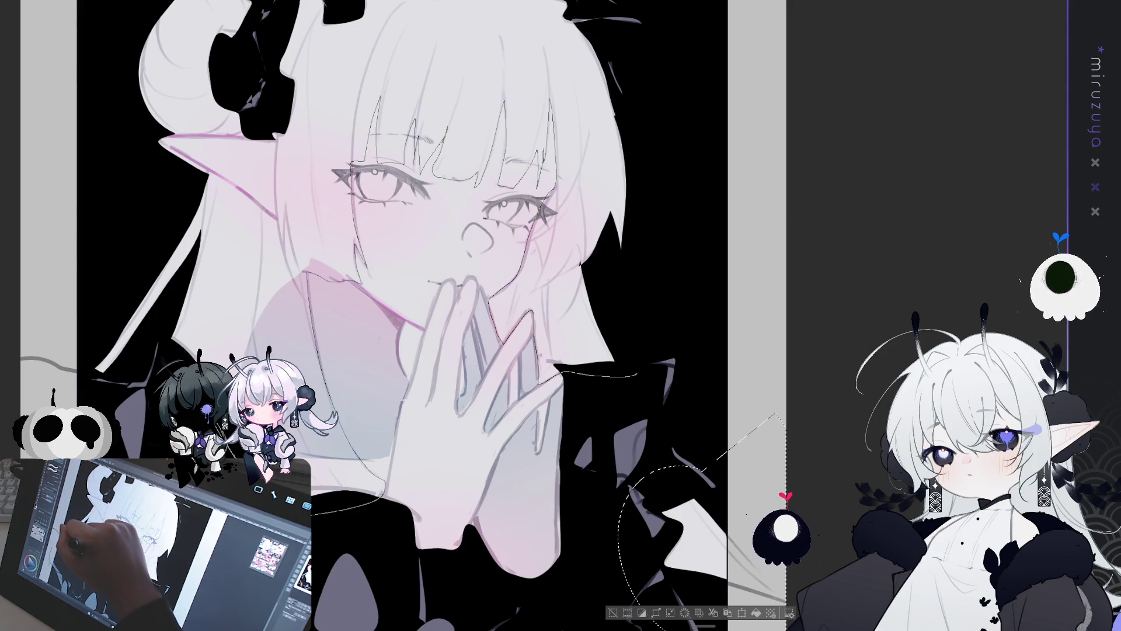
{"action": "mouse_move", "coordinate": [132, 409]}
{"action": "left_mouse_down"}
{"action": "mouse_move", "coordinate": [93, 327]}
{"action": "mouse_move", "coordinate": [199, 163]}
{"action": "mouse_move", "coordinate": [275, 211]}
{"action": "mouse_move", "coordinate": [280, 110]}
{"action": "mouse_move", "coordinate": [324, 63]}
{"action": "mouse_move", "coordinate": [499, 25]}
{"action": "mouse_move", "coordinate": [660, 146]}
{"action": "mouse_move", "coordinate": [755, 297]}
{"action": "mouse_move", "coordinate": [778, 356]}
{"action": "left_mouse_up"}
{"action": "scroll", "coordinate": [409, 315], "scroll_direction": "up", "scroll_amount": 3}
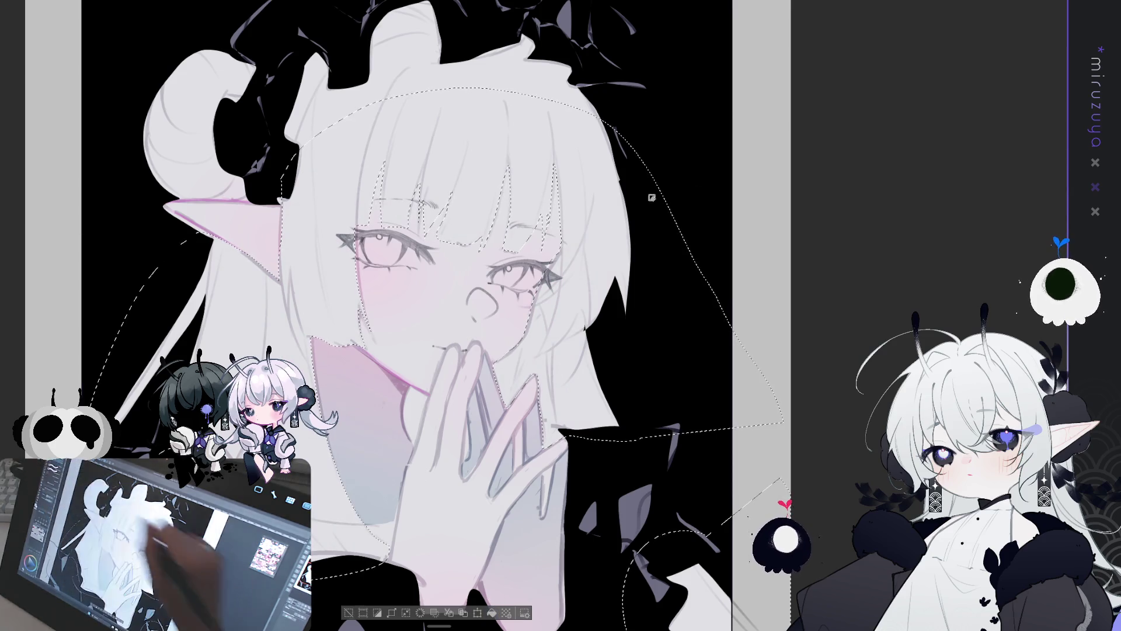
Fill the hair with one flat grey tone and draw a curve beneath the headdress.
{"action": "key", "text": "ctrl+d"}
{"action": "left_click_drag", "start_coordinate": [274, 457], "coordinate": [409, 438]}
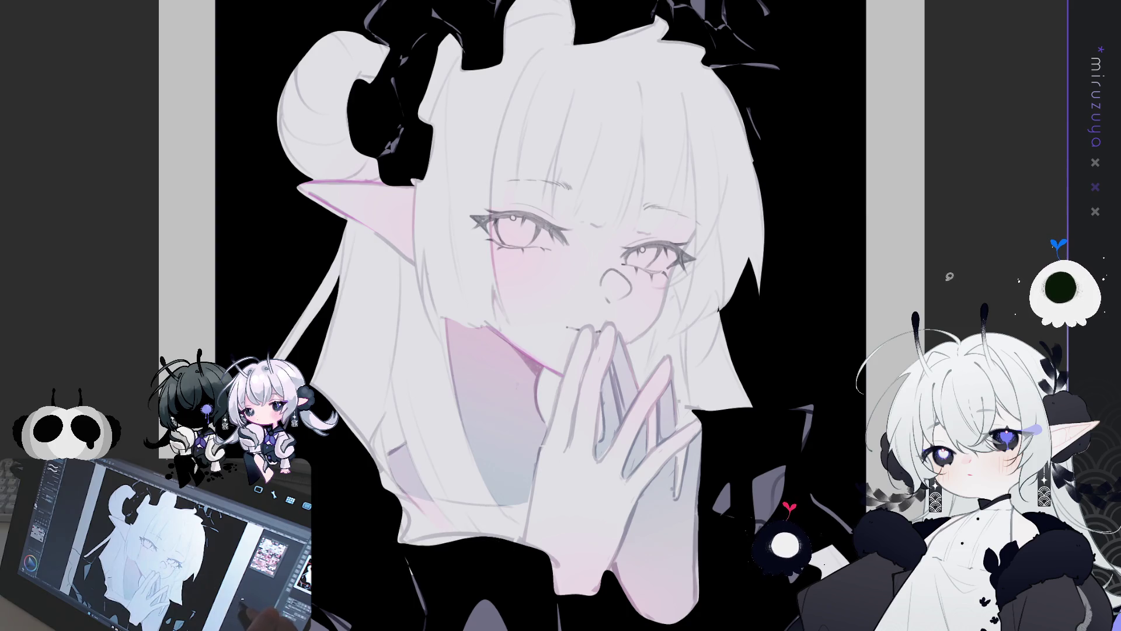
{"action": "left_click_drag", "start_coordinate": [403, 467], "coordinate": [394, 532]}
{"action": "mouse_move", "coordinate": [926, 351]}
{"action": "left_mouse_down"}
{"action": "mouse_move", "coordinate": [850, 246]}
{"action": "mouse_move", "coordinate": [841, 357]}
{"action": "left_mouse_up"}
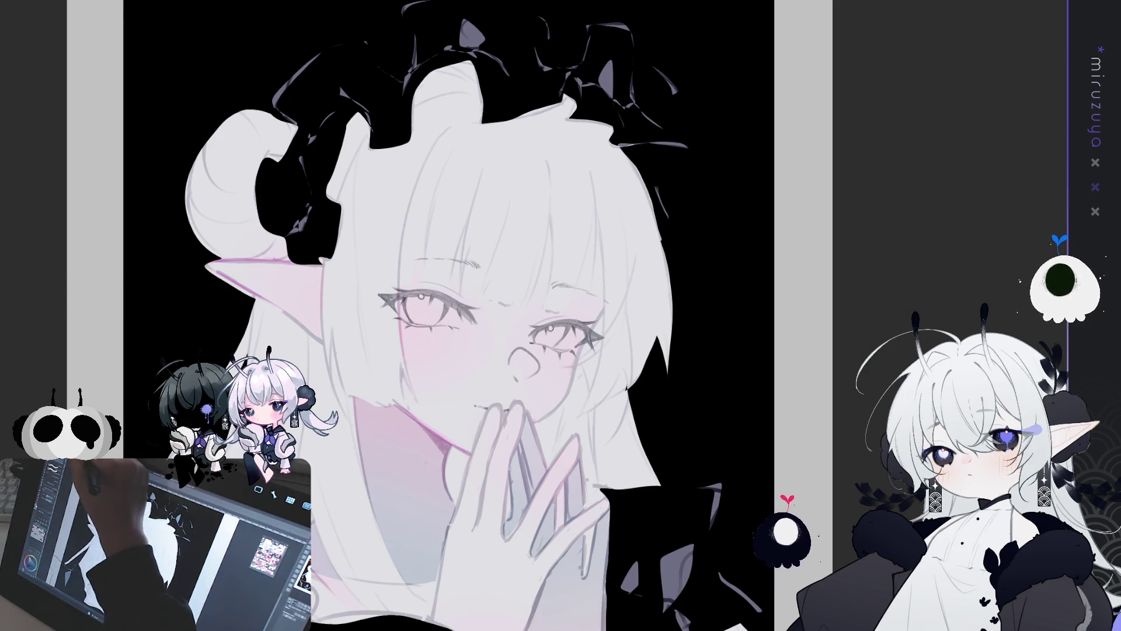
{"action": "left_click", "coordinate": [507, 193]}
{"action": "left_click_drag", "start_coordinate": [449, 315], "coordinate": [458, 397]}
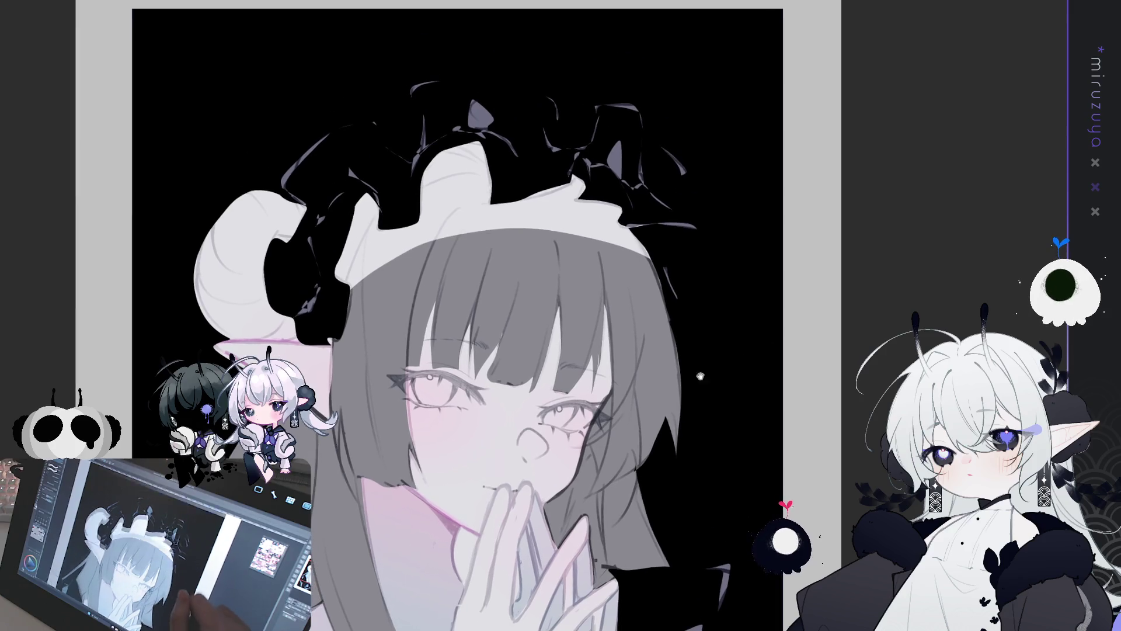
{"action": "mouse_move", "coordinate": [668, 275]}
{"action": "left_mouse_down"}
{"action": "mouse_move", "coordinate": [360, 318]}
{"action": "mouse_move", "coordinate": [330, 342]}
{"action": "mouse_move", "coordinate": [251, 340]}
{"action": "mouse_move", "coordinate": [157, 169]}
{"action": "mouse_move", "coordinate": [718, 310]}
{"action": "mouse_move", "coordinate": [709, 292]}
{"action": "mouse_move", "coordinate": [668, 274]}
{"action": "left_mouse_up"}
Lasso and fill the small gaps beside the hands, ring and chin, then deselect.
{"action": "left_click_drag", "start_coordinate": [662, 406], "coordinate": [733, 230]}
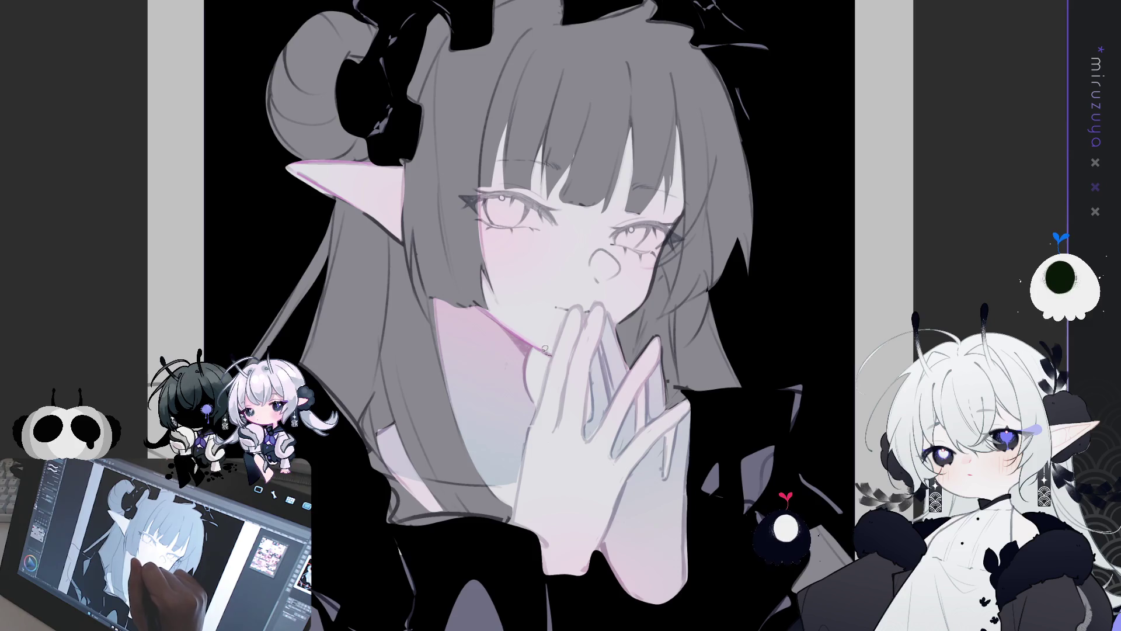
{"action": "mouse_move", "coordinate": [549, 366]}
{"action": "left_mouse_down"}
{"action": "mouse_move", "coordinate": [529, 403]}
{"action": "mouse_move", "coordinate": [549, 350]}
{"action": "left_mouse_up"}
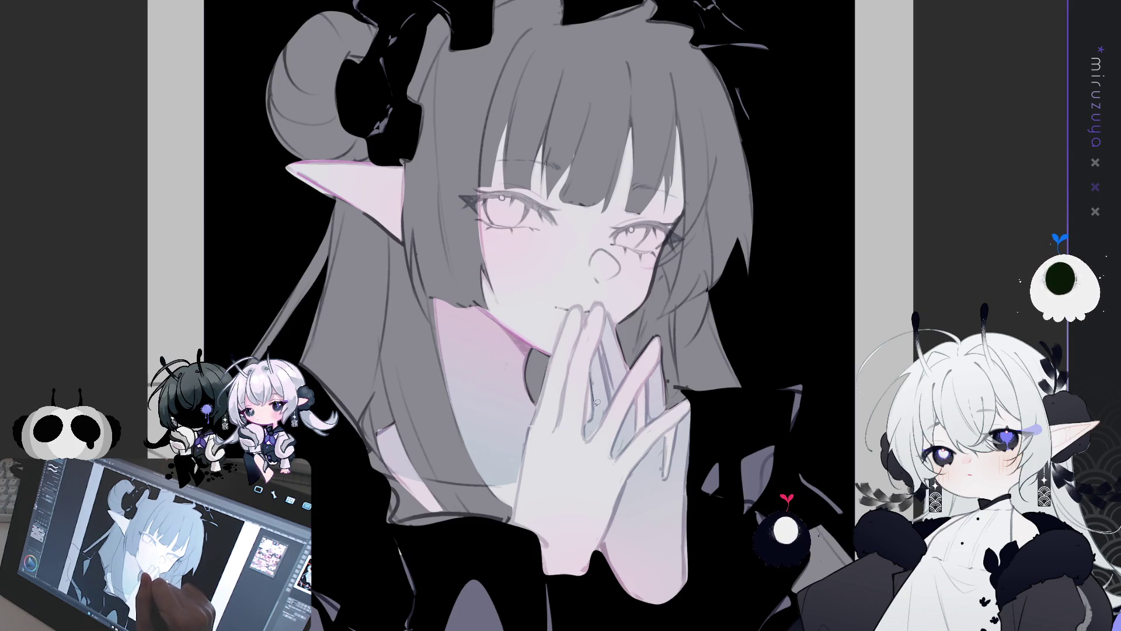
{"action": "left_click_drag", "start_coordinate": [591, 390], "coordinate": [590, 400]}
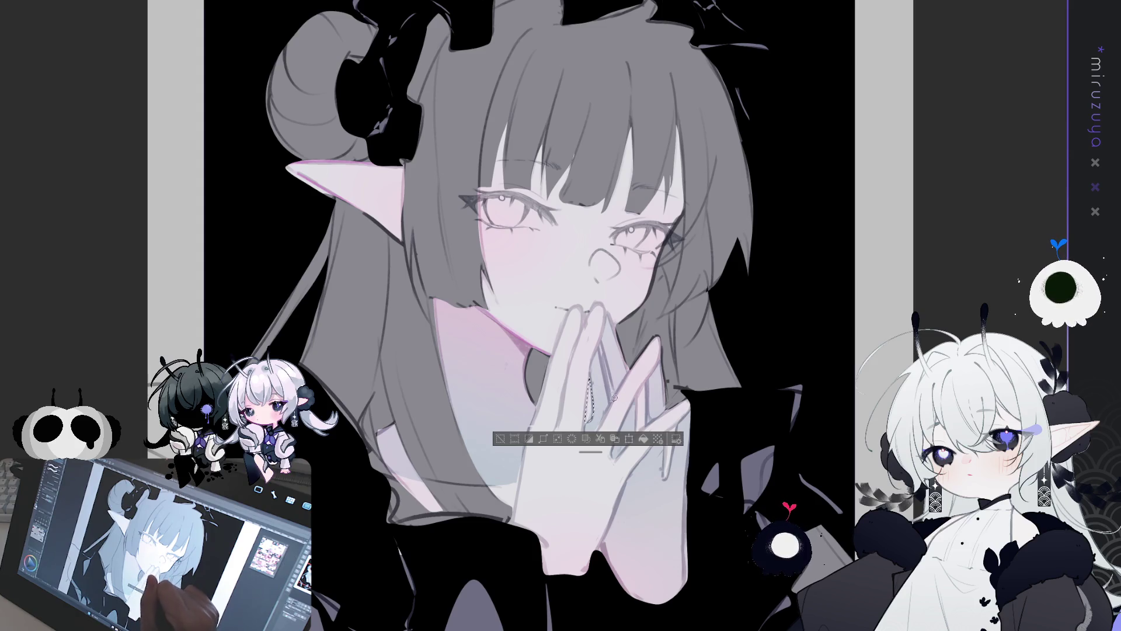
{"action": "left_click", "coordinate": [642, 439]}
{"action": "mouse_move", "coordinate": [677, 416]}
{"action": "left_mouse_down"}
{"action": "mouse_move", "coordinate": [679, 395]}
{"action": "mouse_move", "coordinate": [670, 451]}
{"action": "left_mouse_up"}
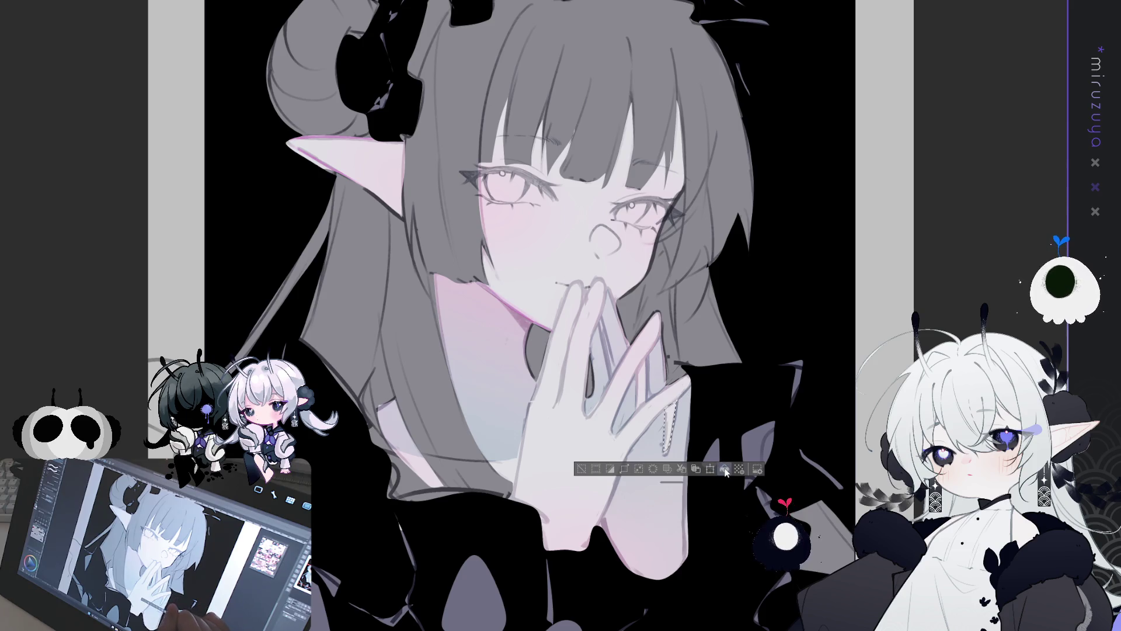
{"action": "left_click", "coordinate": [723, 469]}
{"action": "left_click_drag", "start_coordinate": [812, 425], "coordinate": [694, 347]}
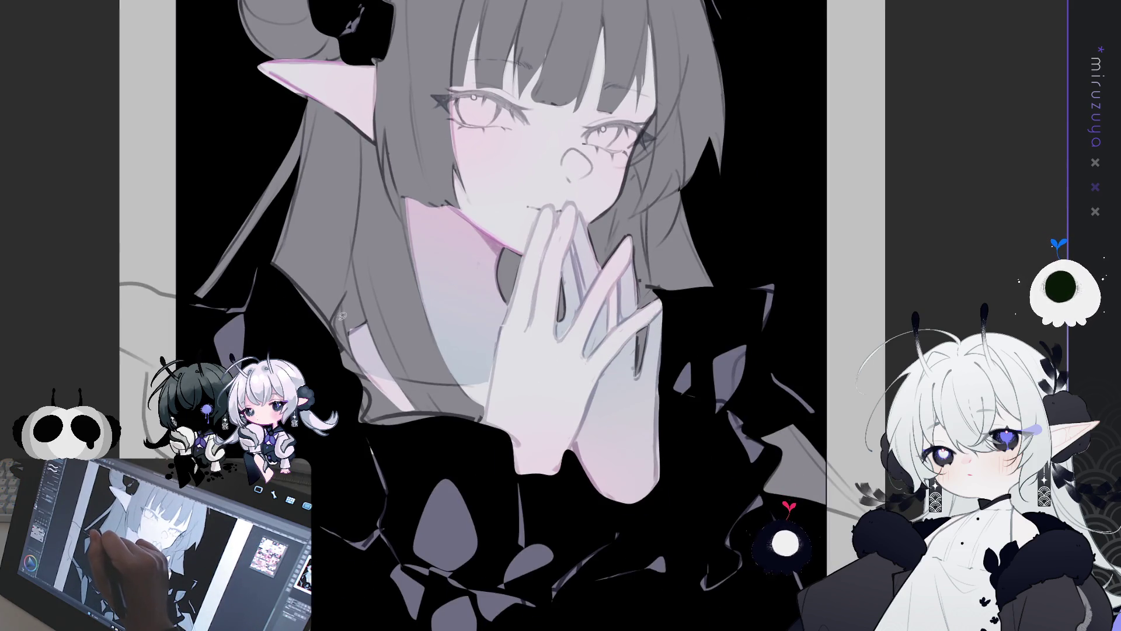
{"action": "mouse_move", "coordinate": [362, 316]}
{"action": "left_mouse_down"}
{"action": "mouse_move", "coordinate": [350, 333]}
{"action": "mouse_move", "coordinate": [348, 310]}
{"action": "left_mouse_up"}
{"action": "left_click", "coordinate": [404, 350]}
{"action": "key", "text": "ctrl+d"}
{"action": "left_click_drag", "start_coordinate": [555, 307], "coordinate": [504, 453]}
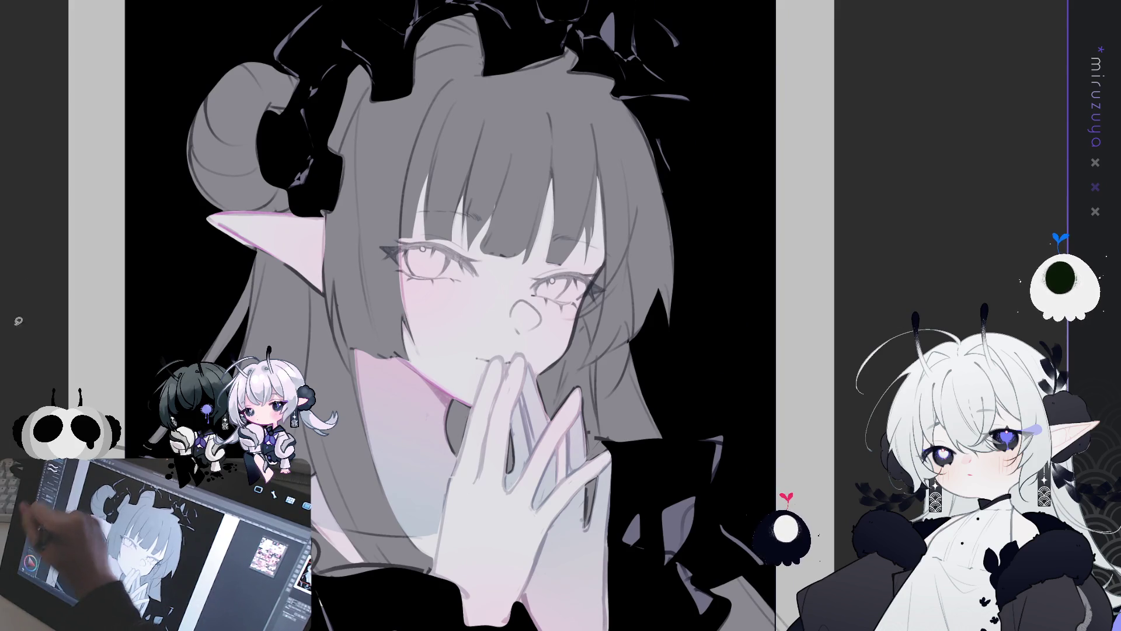
{"action": "scroll", "coordinate": [391, 289], "scroll_direction": "down", "scroll_amount": 2}
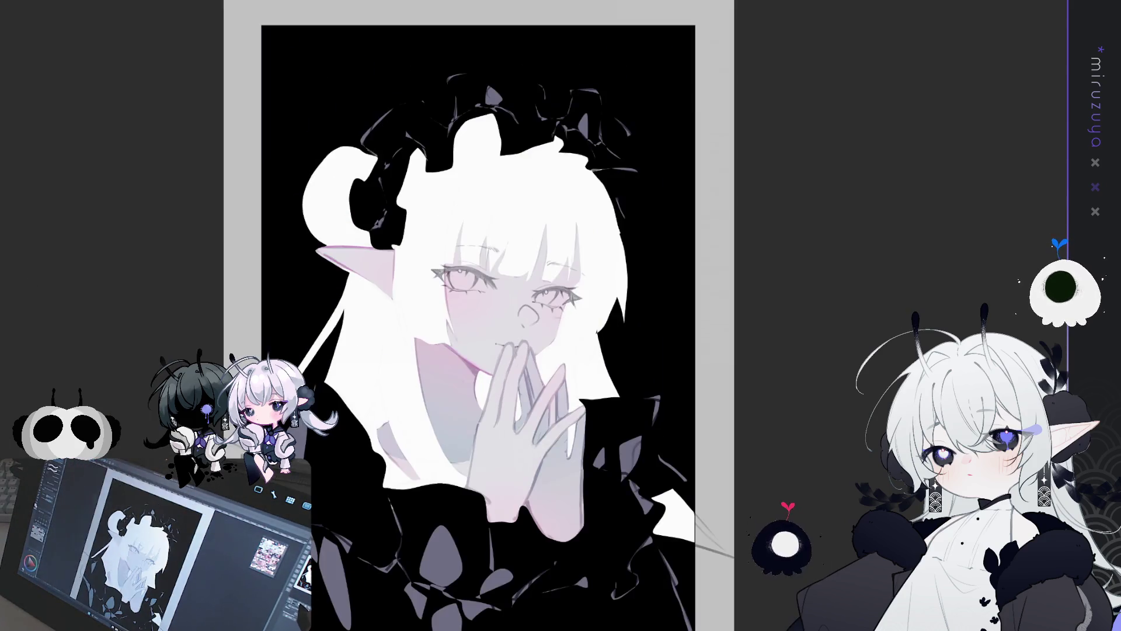
Recentre and straighten the tilted canvas view, then zoom out to see most of the drawing.
{"action": "left_click_drag", "start_coordinate": [390, 288], "coordinate": [379, 249]}
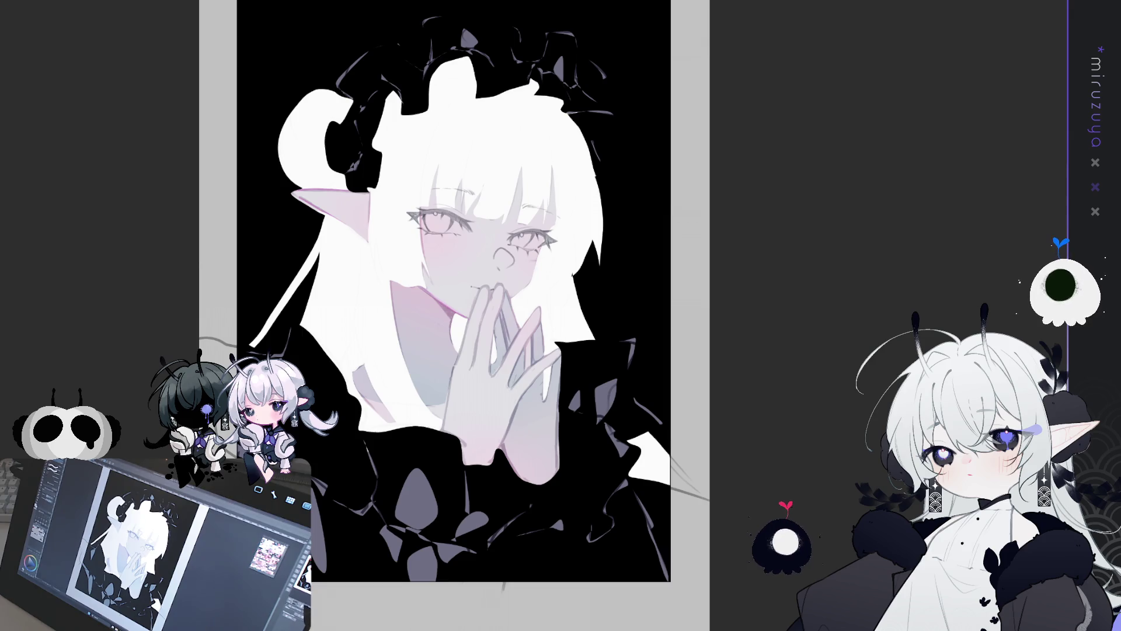
{"action": "scroll", "coordinate": [454, 292], "scroll_direction": "up", "scroll_amount": 3}
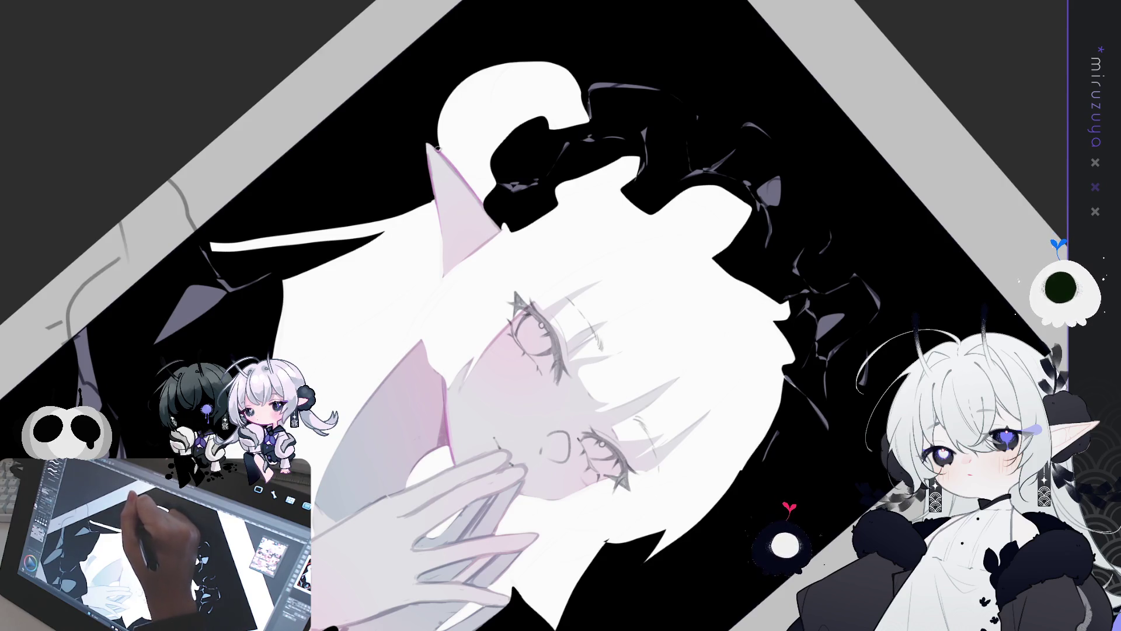
{"action": "key", "text": "ctrl+at"}
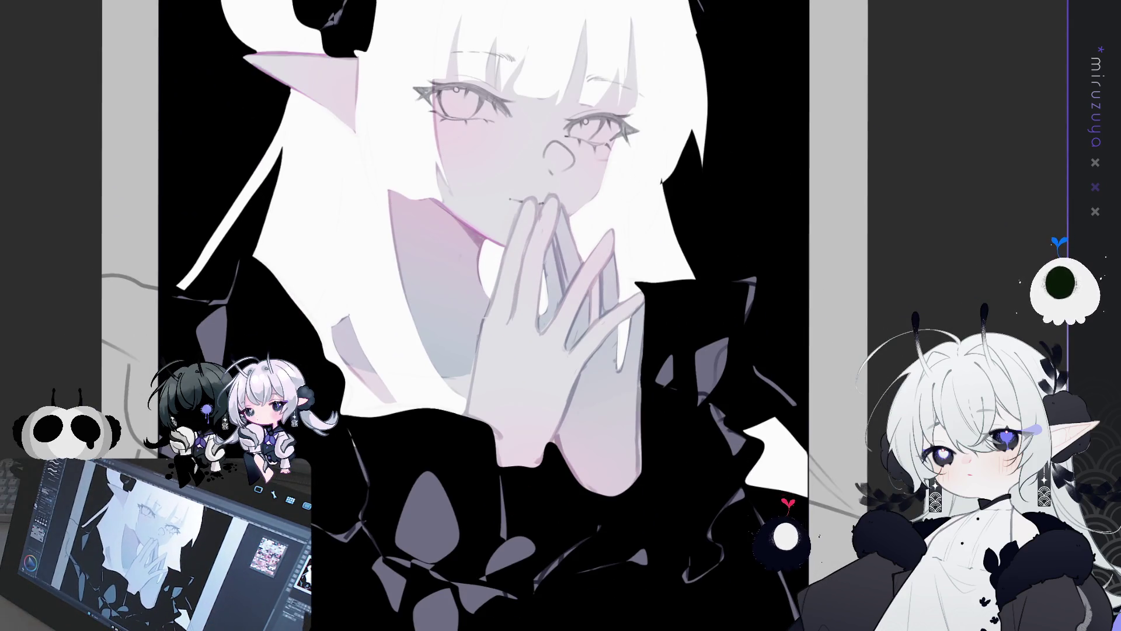
{"action": "key", "text": "ctrl+minus"}
{"action": "scroll", "coordinate": [500, 292], "scroll_direction": "up", "scroll_amount": 2}
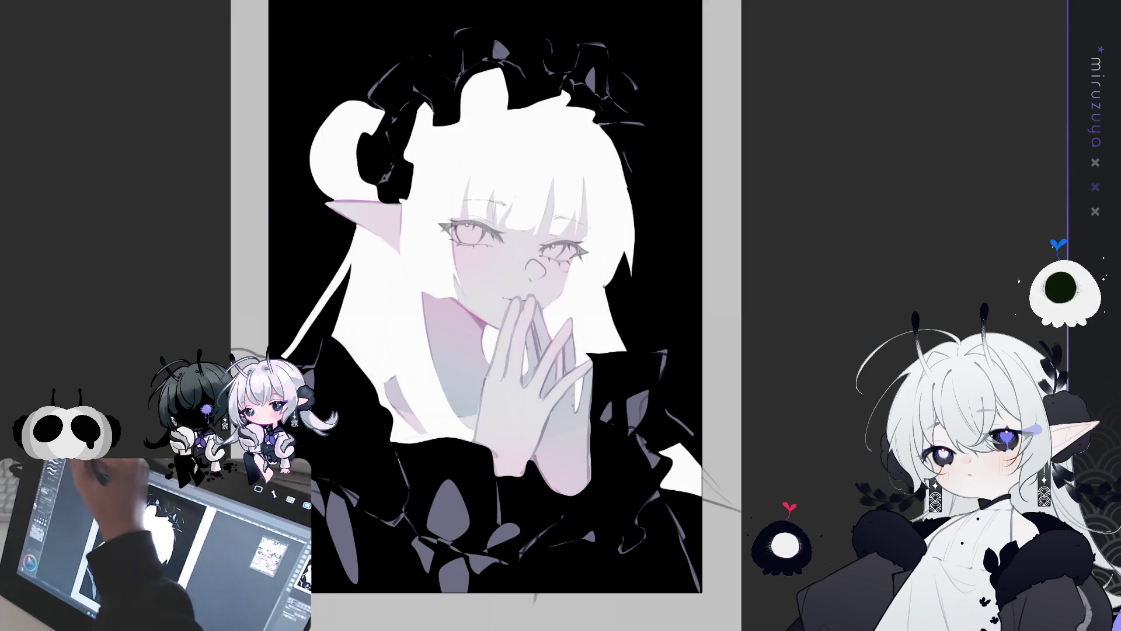
Dim the hair fill, undo once and re-adjust its brightness, then bring the top into view.
{"action": "scroll", "coordinate": [479, 292], "scroll_direction": "down", "scroll_amount": 1}
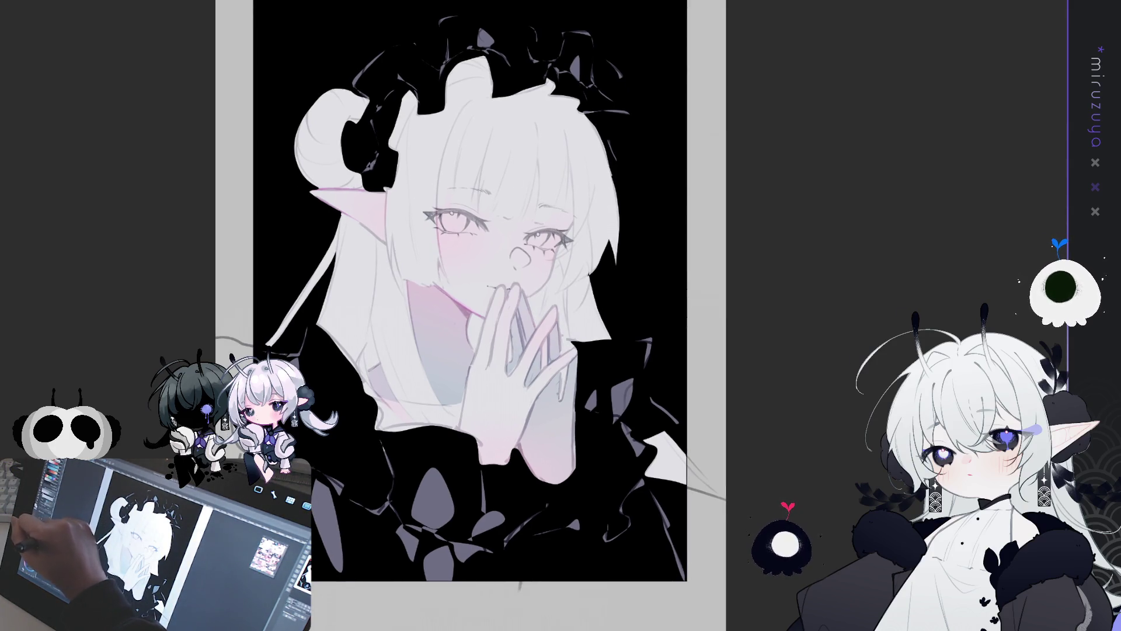
{"action": "scroll", "coordinate": [470, 292], "scroll_direction": "down", "scroll_amount": 1}
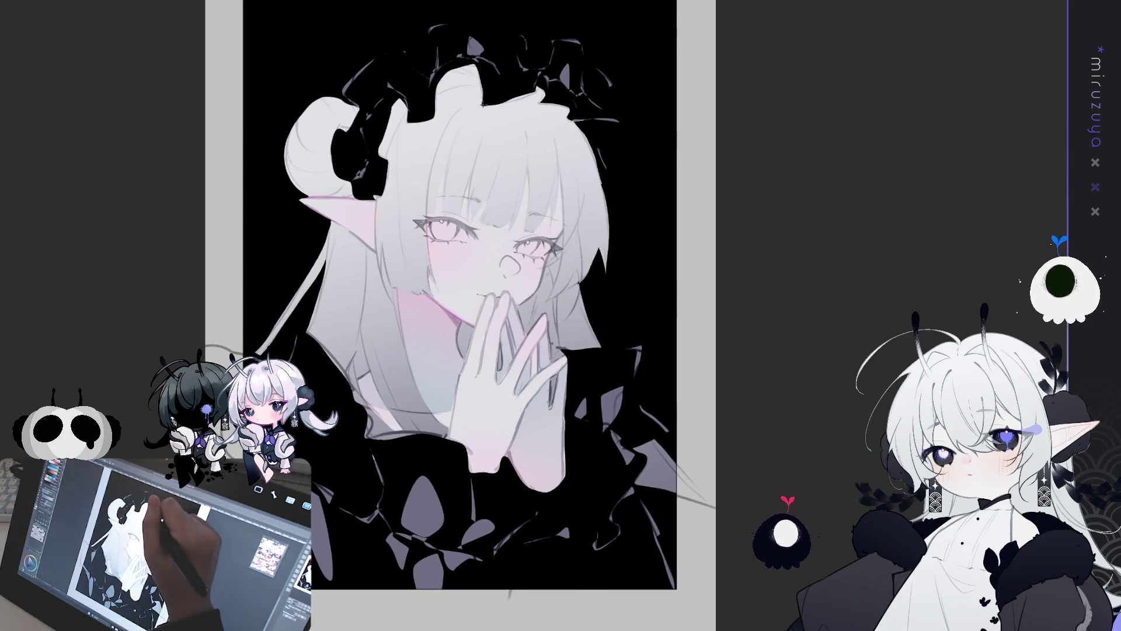
{"action": "key", "text": "ctrl+z"}
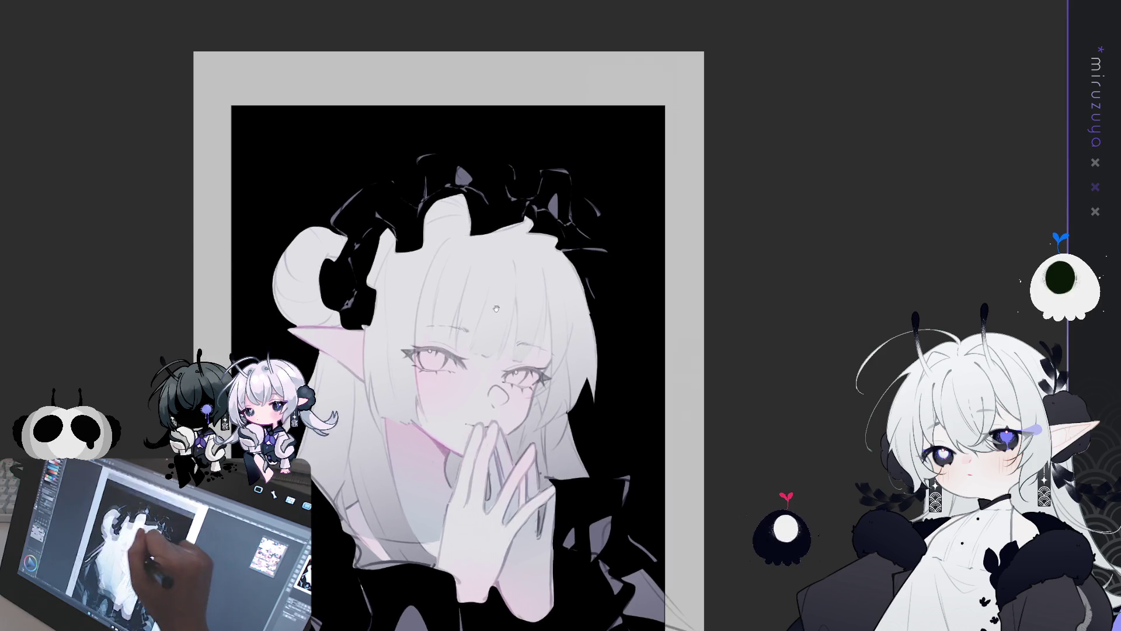
{"action": "scroll", "coordinate": [450, 315], "scroll_direction": "up", "scroll_amount": 3}
{"action": "left_click_drag", "start_coordinate": [513, 82], "coordinate": [521, 426]}
{"action": "mouse_move", "coordinate": [476, 117]}
{"action": "left_mouse_down"}
{"action": "mouse_move", "coordinate": [477, 350]}
{"action": "mouse_move", "coordinate": [490, 419]}
{"action": "left_mouse_up"}
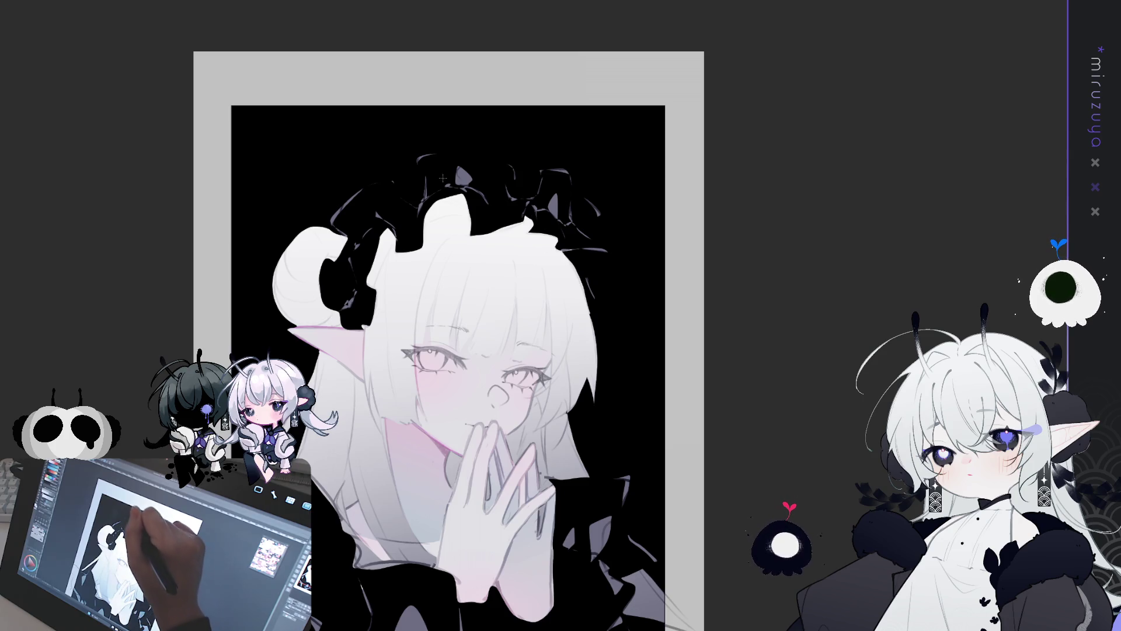
{"action": "left_click_drag", "start_coordinate": [345, 85], "coordinate": [473, 417]}
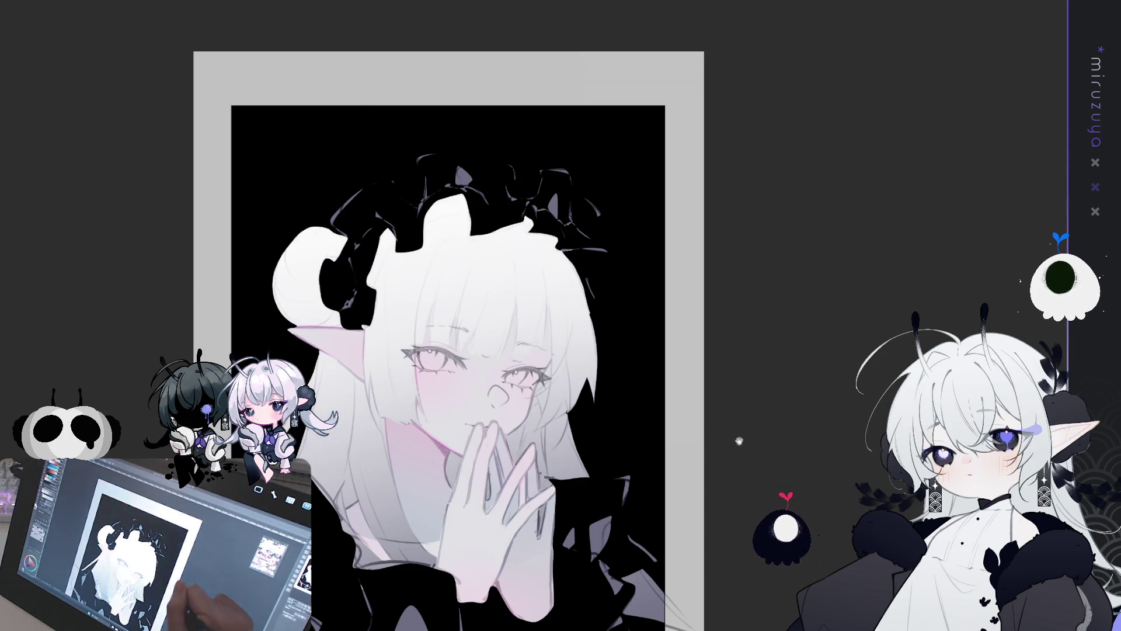
{"action": "left_click_drag", "start_coordinate": [739, 441], "coordinate": [734, 262]}
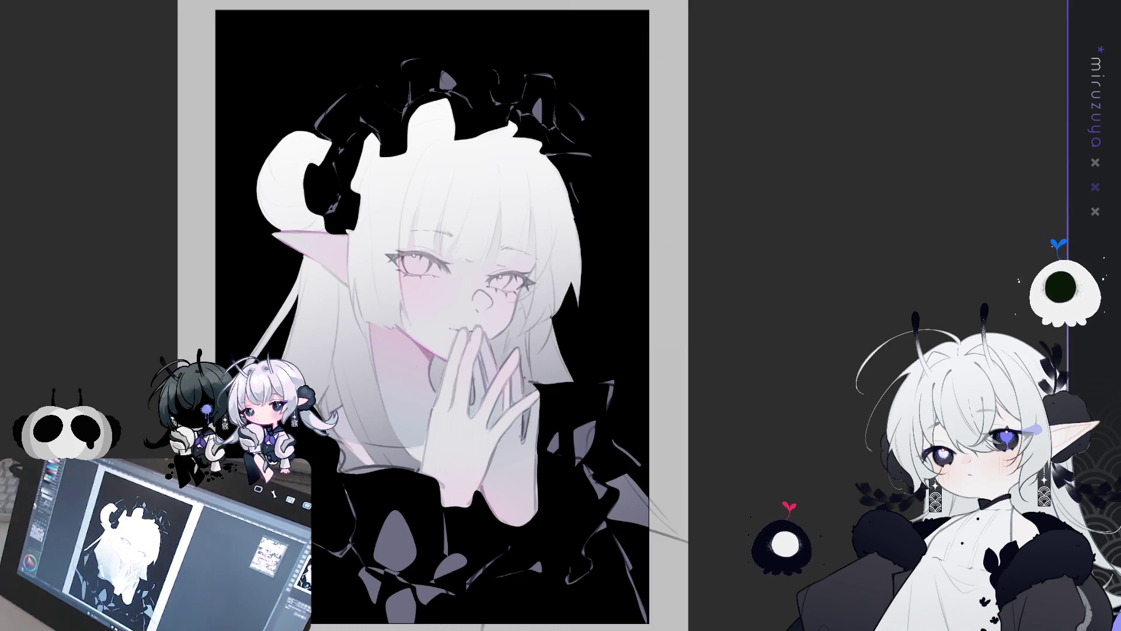
{"action": "key", "text": "ctrl+plus"}
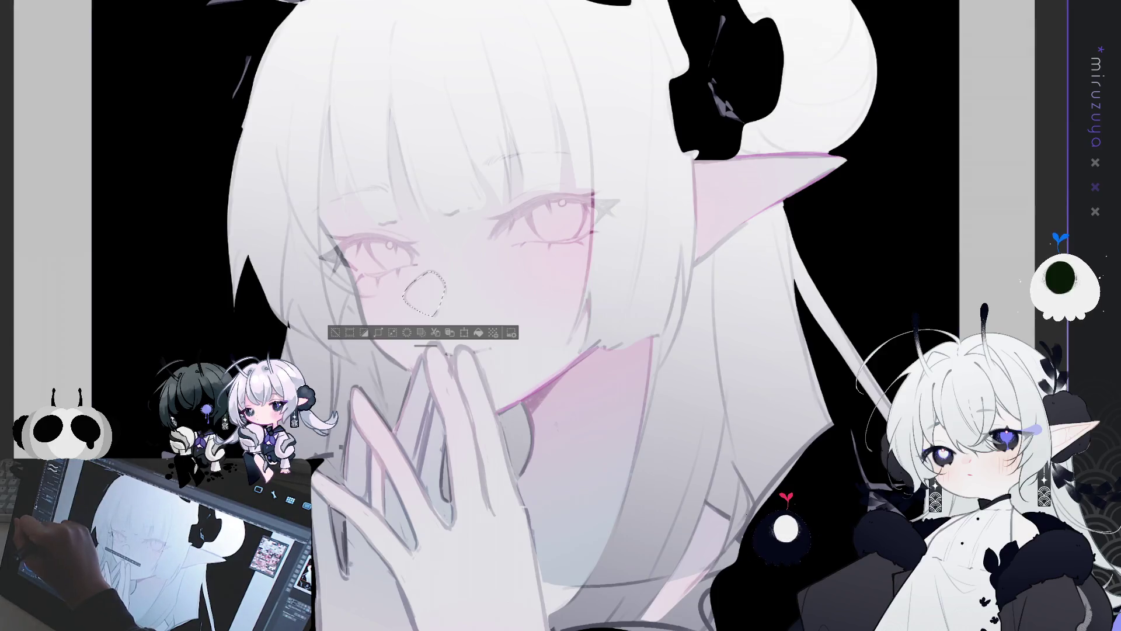
Fill the nose selection with white, deselect it, and unmirror the view.
{"action": "left_click_drag", "start_coordinate": [459, 198], "coordinate": [403, 442]}
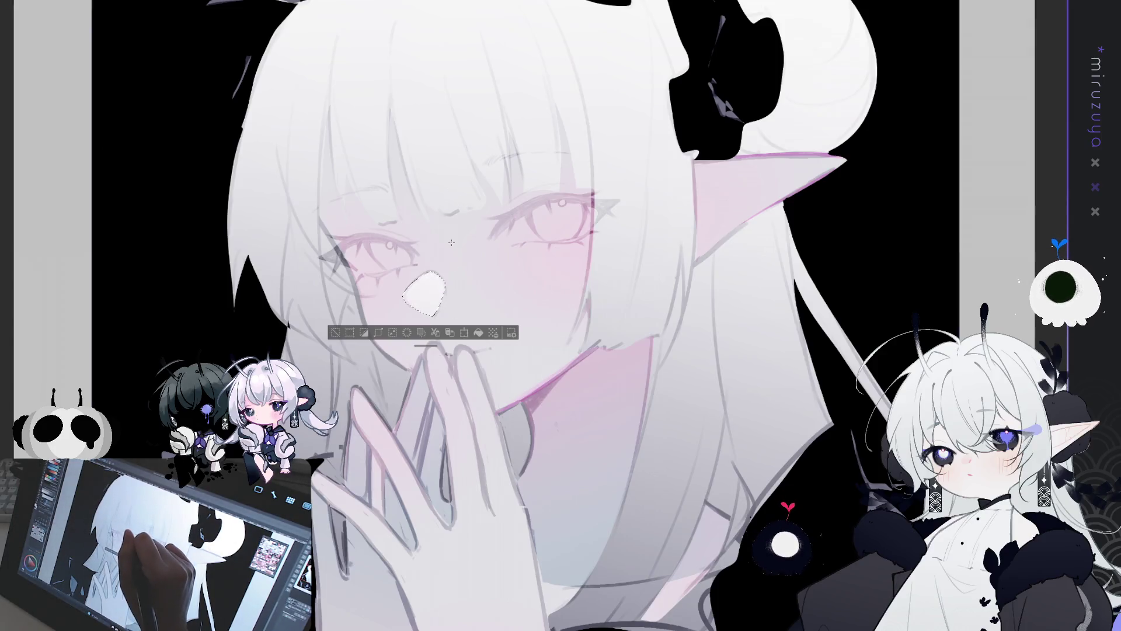
{"action": "key", "text": "ctrl+d"}
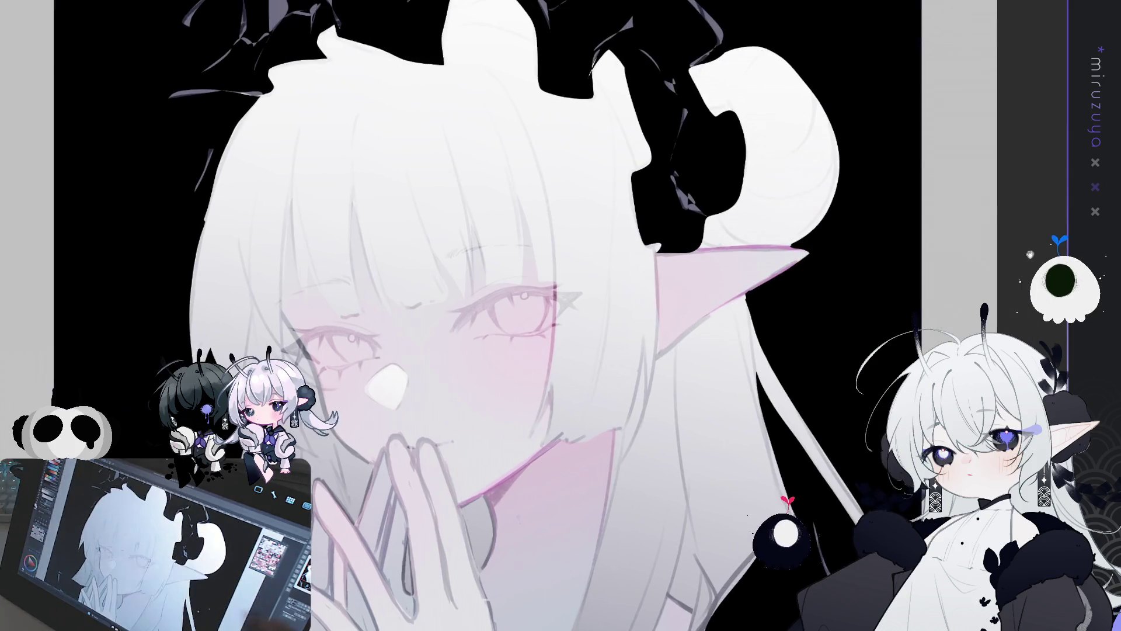
{"action": "key", "text": "h"}
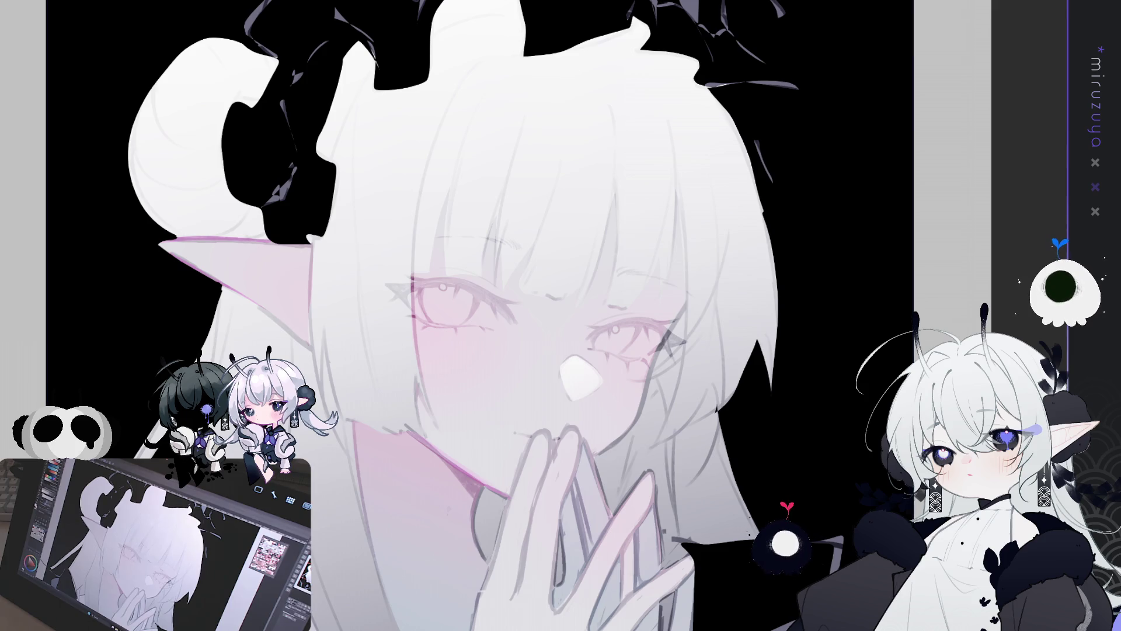
Undo to hide the nose highlight for comparison, then redo to restore it.
{"action": "key", "text": "ctrl+z"}
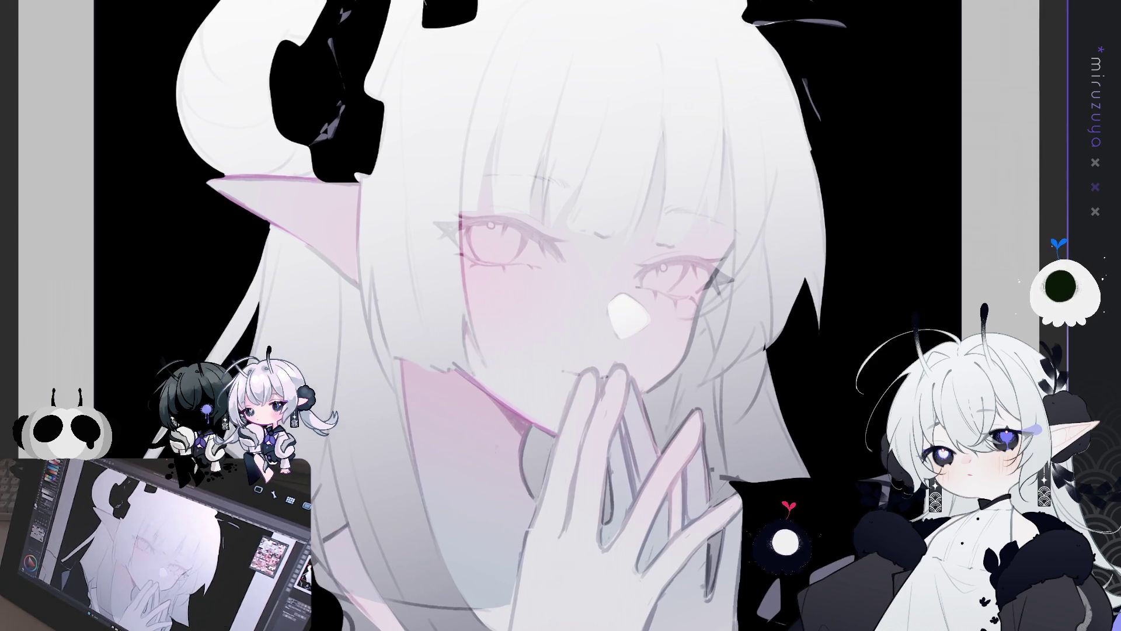
{"action": "key", "text": "ctrl+z"}
{"action": "key", "text": "ctrl+y"}
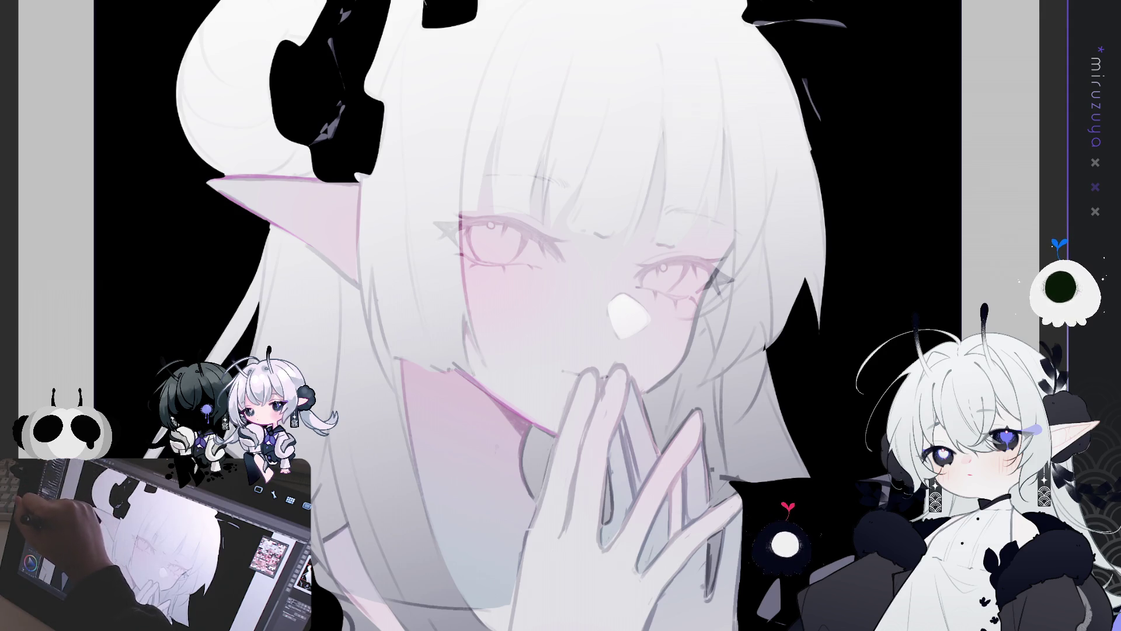
Paint the upper eye's iris an even dark grey, fit the page to the window, and compare.
{"action": "left_click_drag", "start_coordinate": [700, 327], "coordinate": [765, 300]}
{"action": "mouse_move", "coordinate": [560, 229]}
{"action": "left_mouse_down"}
{"action": "mouse_move", "coordinate": [575, 266]}
{"action": "mouse_move", "coordinate": [601, 263]}
{"action": "mouse_move", "coordinate": [594, 228]}
{"action": "mouse_move", "coordinate": [577, 219]}
{"action": "mouse_move", "coordinate": [569, 251]}
{"action": "mouse_move", "coordinate": [575, 263]}
{"action": "mouse_move", "coordinate": [576, 237]}
{"action": "mouse_move", "coordinate": [593, 260]}
{"action": "mouse_move", "coordinate": [575, 231]}
{"action": "mouse_move", "coordinate": [591, 263]}
{"action": "left_mouse_up"}
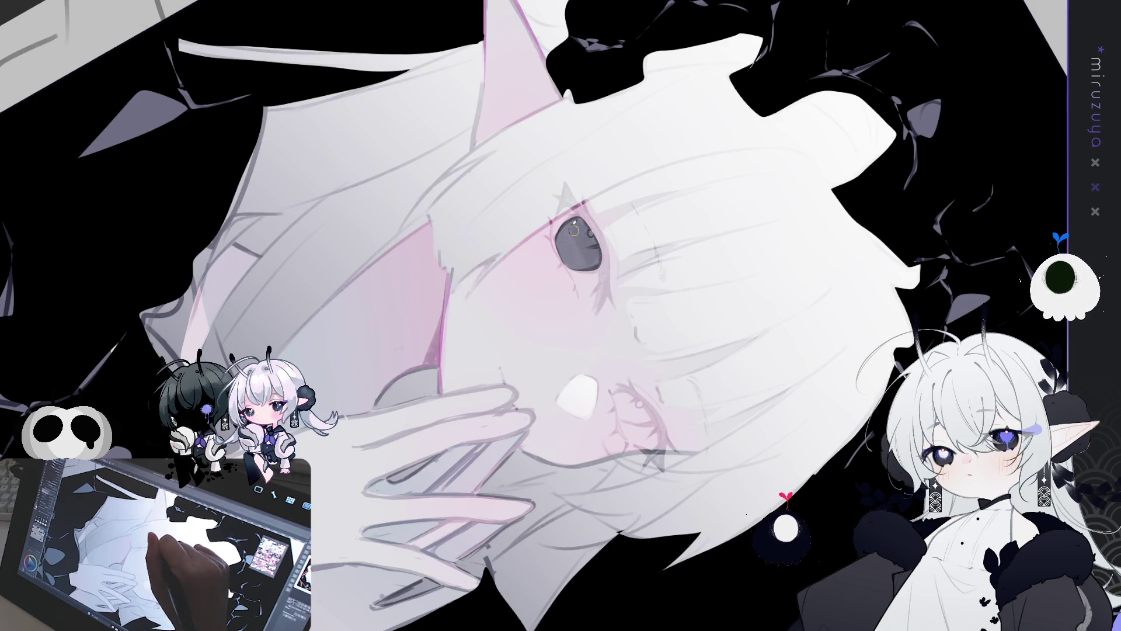
{"action": "mouse_move", "coordinate": [570, 229]}
{"action": "left_mouse_down"}
{"action": "mouse_move", "coordinate": [590, 248]}
{"action": "mouse_move", "coordinate": [584, 216]}
{"action": "mouse_move", "coordinate": [605, 281]}
{"action": "mouse_move", "coordinate": [604, 263]}
{"action": "left_mouse_up"}
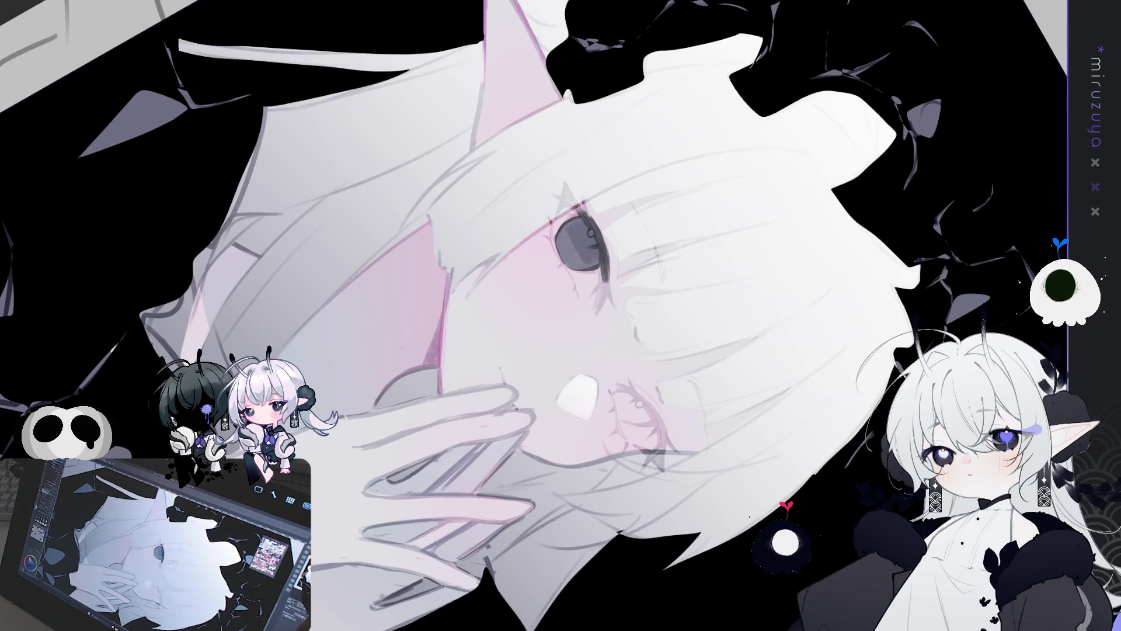
{"action": "key", "text": "ctrl+0"}
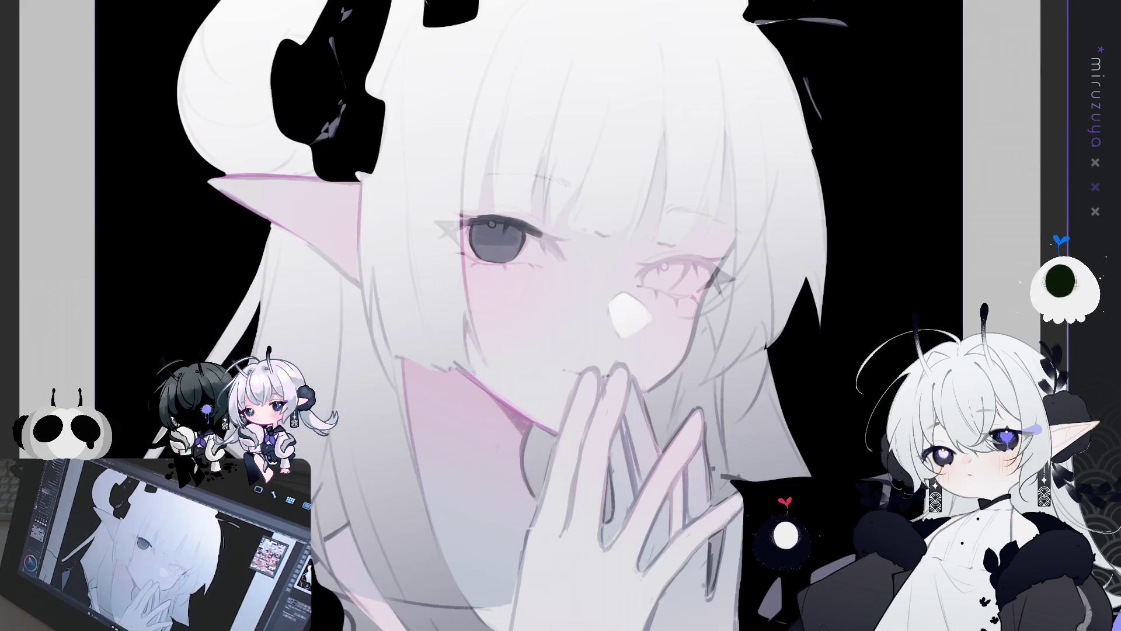
{"action": "key", "text": "ctrl+z"}
{"action": "key", "text": "ctrl+y"}
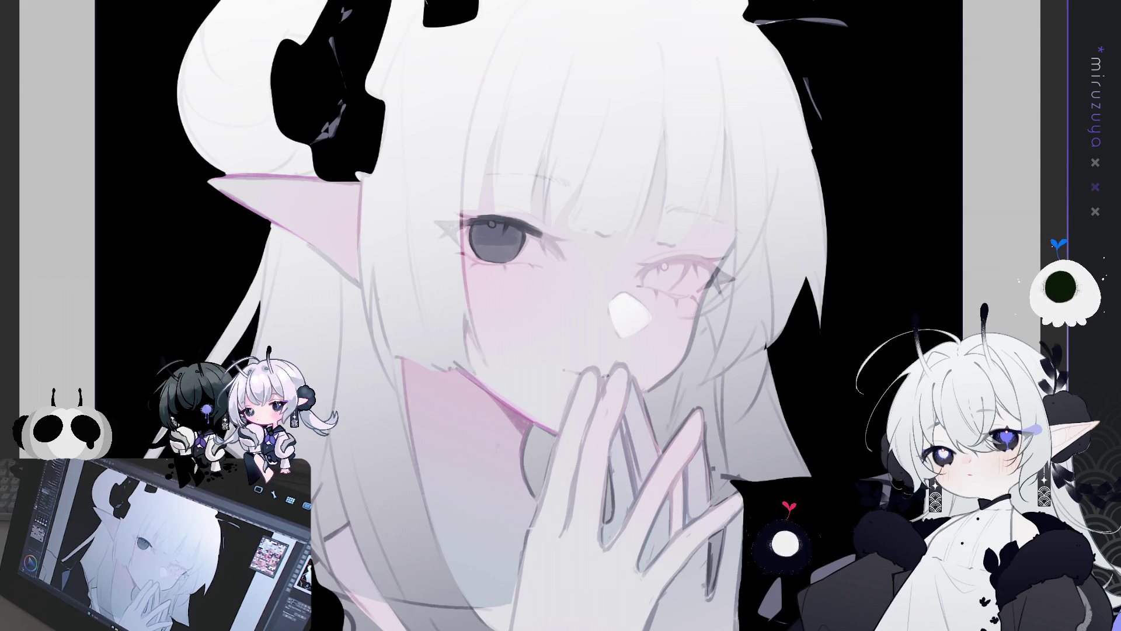
Select all, paste to darken the eye linework, deselect, then undo to lighten it slightly.
{"action": "key", "text": "ctrl+a"}
{"action": "key", "text": "ctrl+v"}
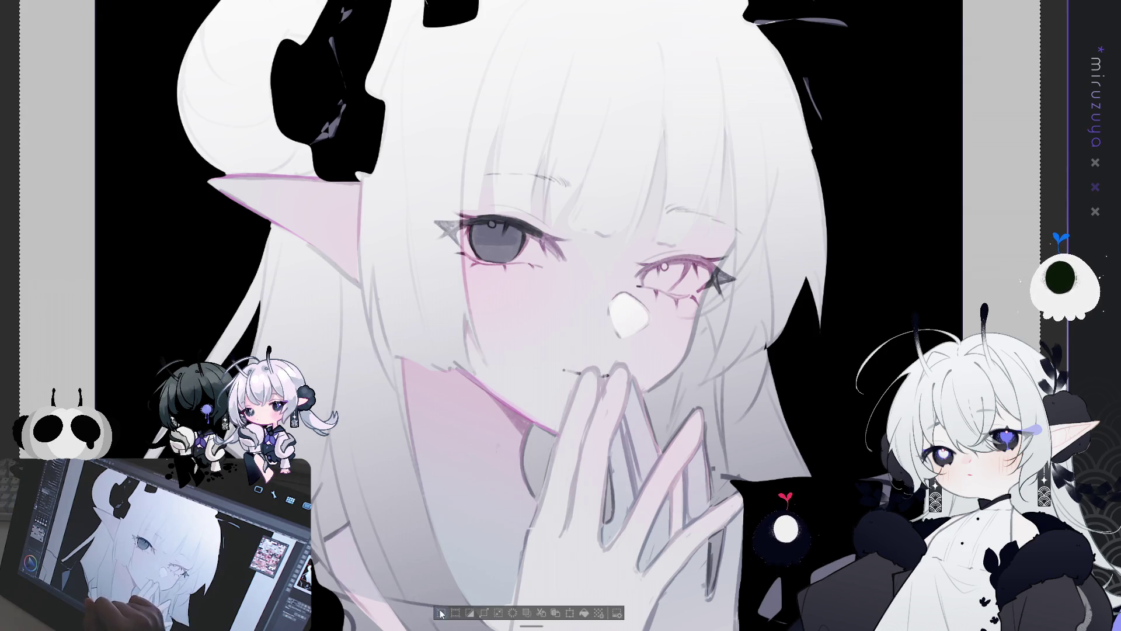
{"action": "key", "text": "ctrl+d"}
{"action": "key", "text": "ctrl+z"}
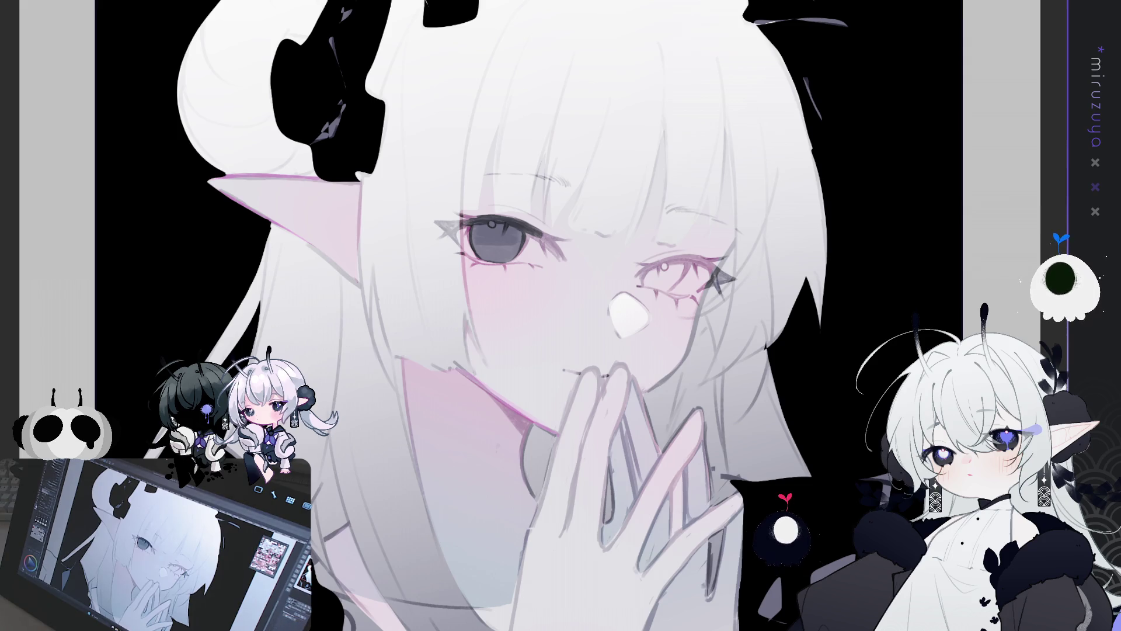
{"action": "left_click_drag", "start_coordinate": [428, 369], "coordinate": [484, 193]}
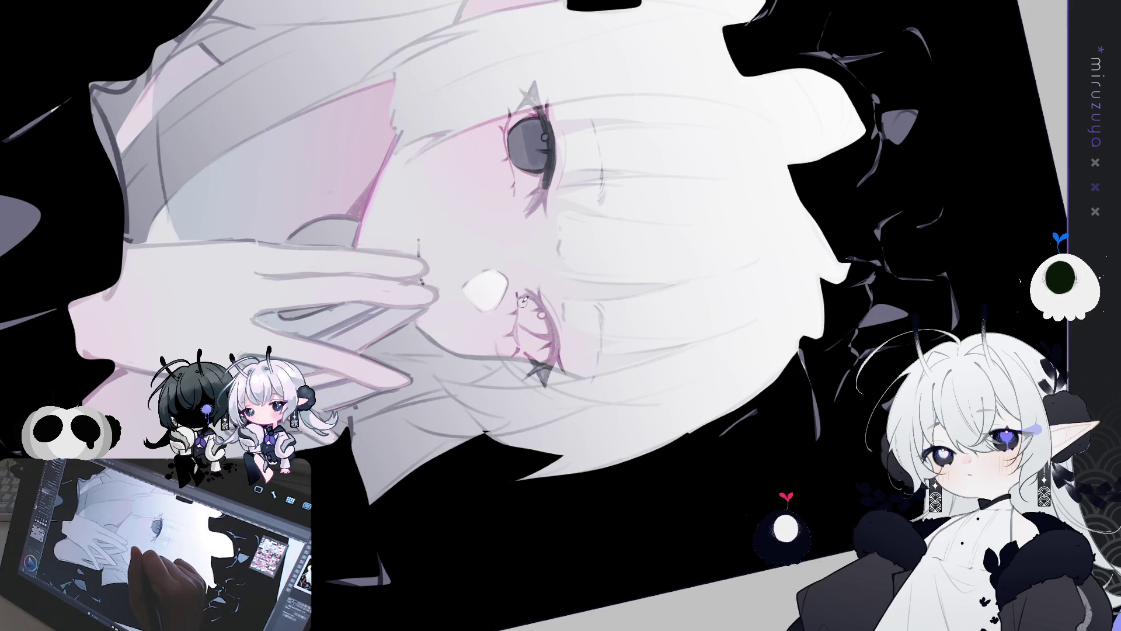
Outline the second eye in dark grey with inner-corner detail, then straighten and mirror the view.
{"action": "mouse_move", "coordinate": [523, 320]}
{"action": "left_mouse_down"}
{"action": "mouse_move", "coordinate": [547, 330]}
{"action": "mouse_move", "coordinate": [547, 312]}
{"action": "mouse_move", "coordinate": [530, 299]}
{"action": "mouse_move", "coordinate": [535, 316]}
{"action": "left_mouse_up"}
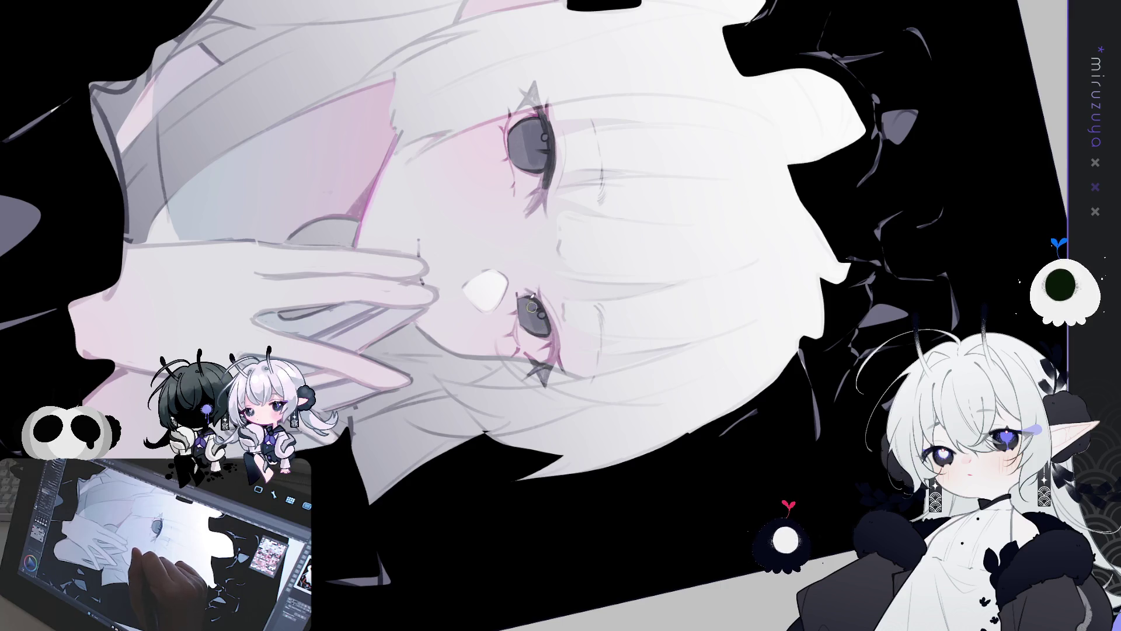
{"action": "mouse_move", "coordinate": [552, 337]}
{"action": "left_mouse_down"}
{"action": "mouse_move", "coordinate": [536, 297]}
{"action": "mouse_move", "coordinate": [550, 367]}
{"action": "left_mouse_up"}
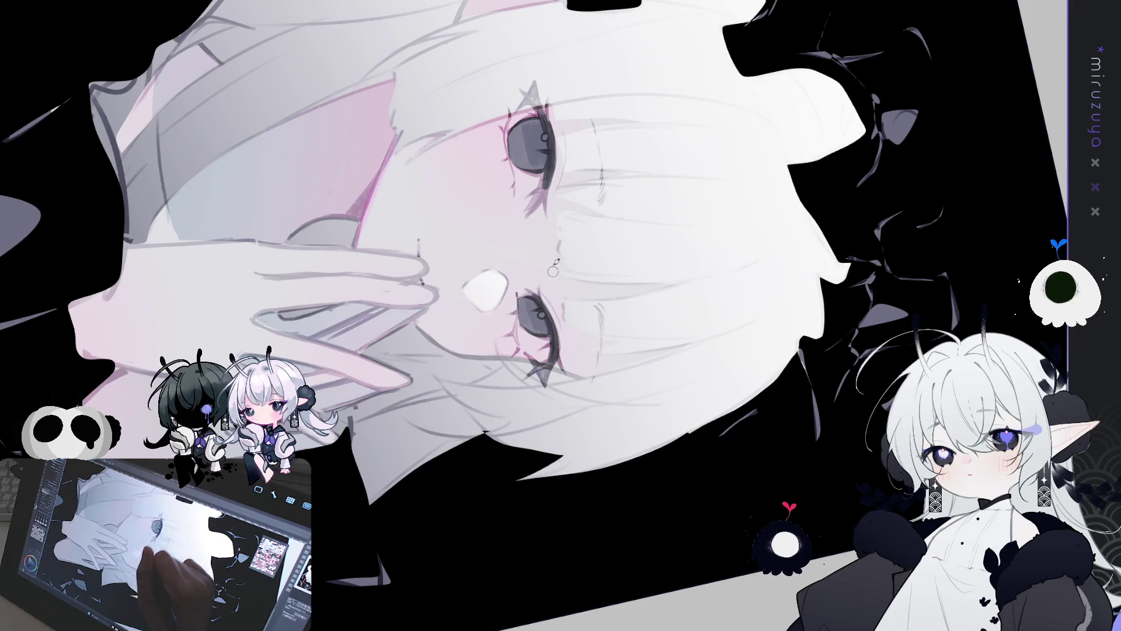
{"action": "key", "text": "ctrl+0"}
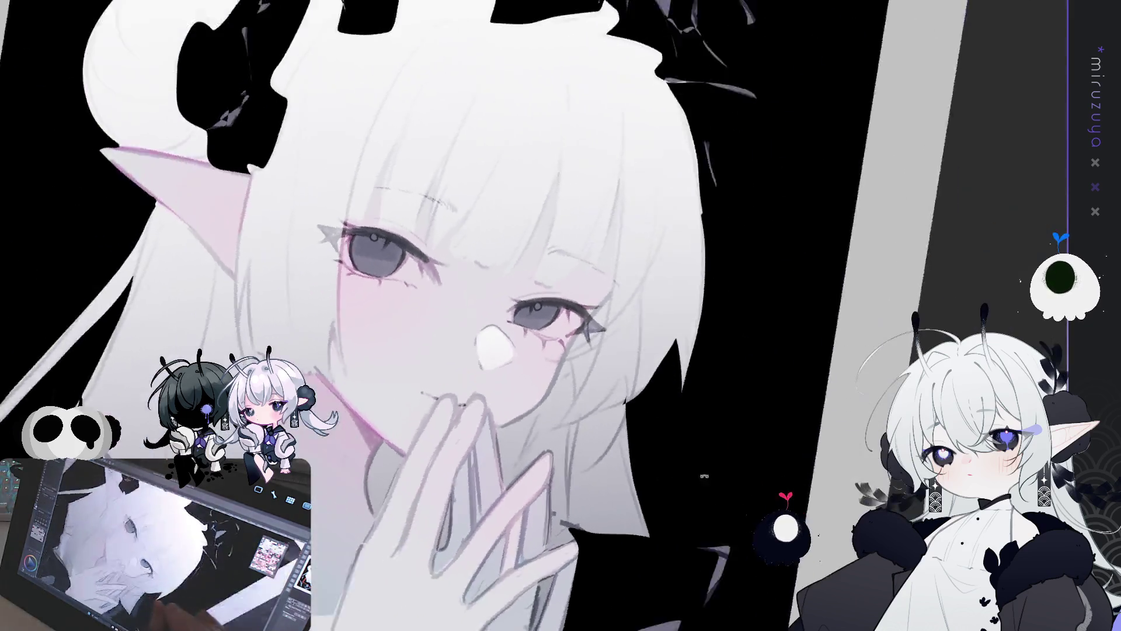
{"action": "left_click_drag", "start_coordinate": [175, 292], "coordinate": [102, 245]}
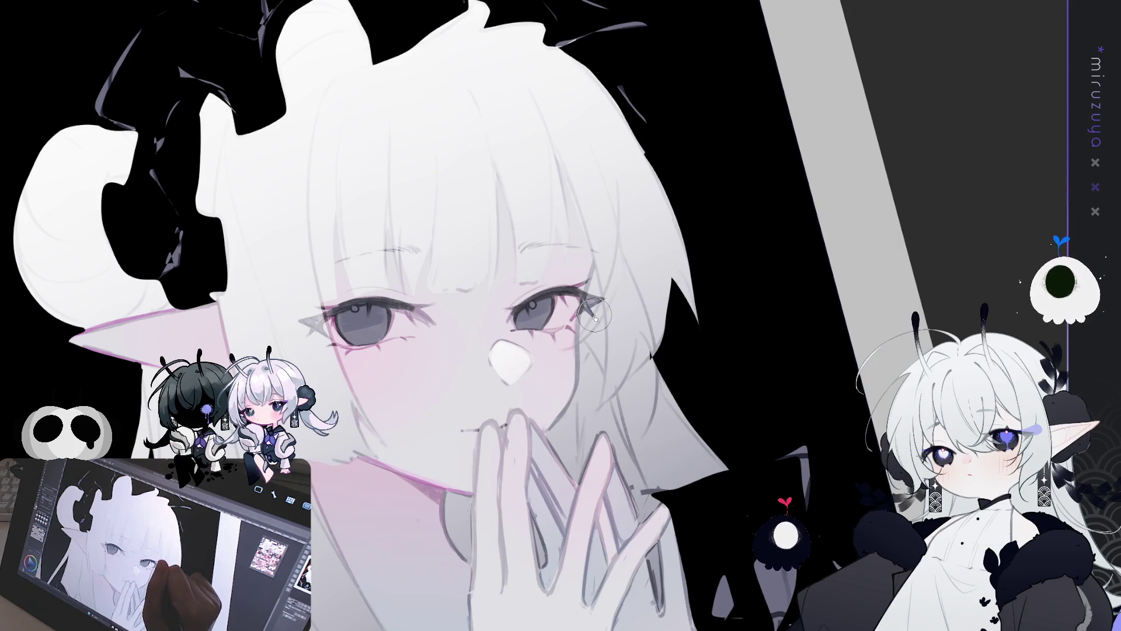
{"action": "scroll", "coordinate": [518, 419], "scroll_direction": "up", "scroll_amount": 3}
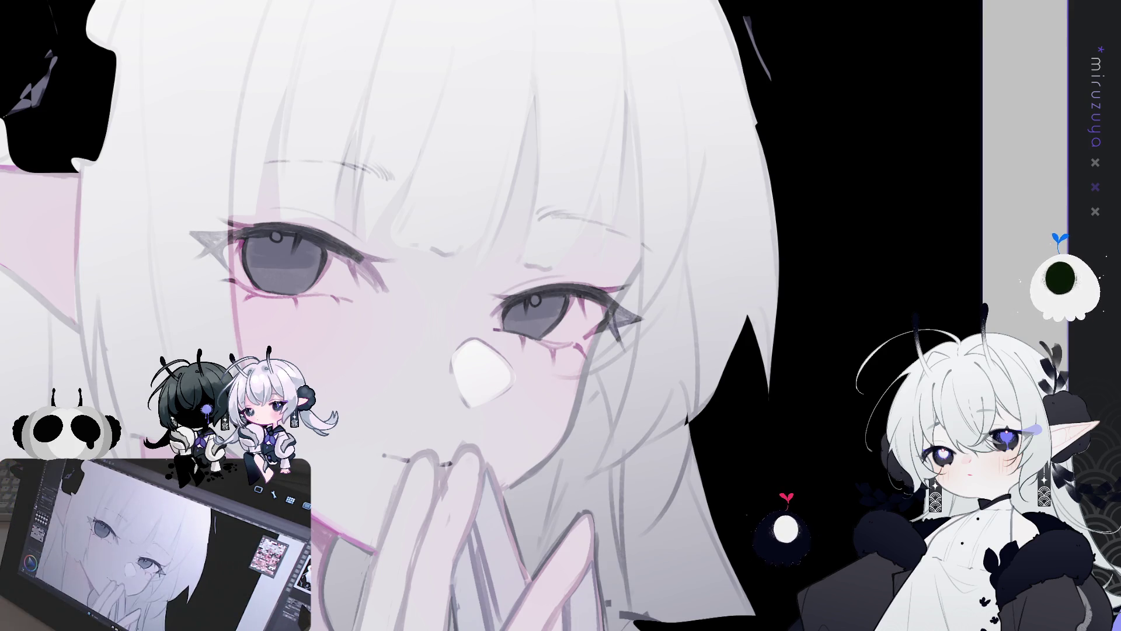
{"action": "scroll", "coordinate": [408, 315], "scroll_direction": "down", "scroll_amount": 3}
{"action": "scroll", "coordinate": [408, 316], "scroll_direction": "up", "scroll_amount": 1}
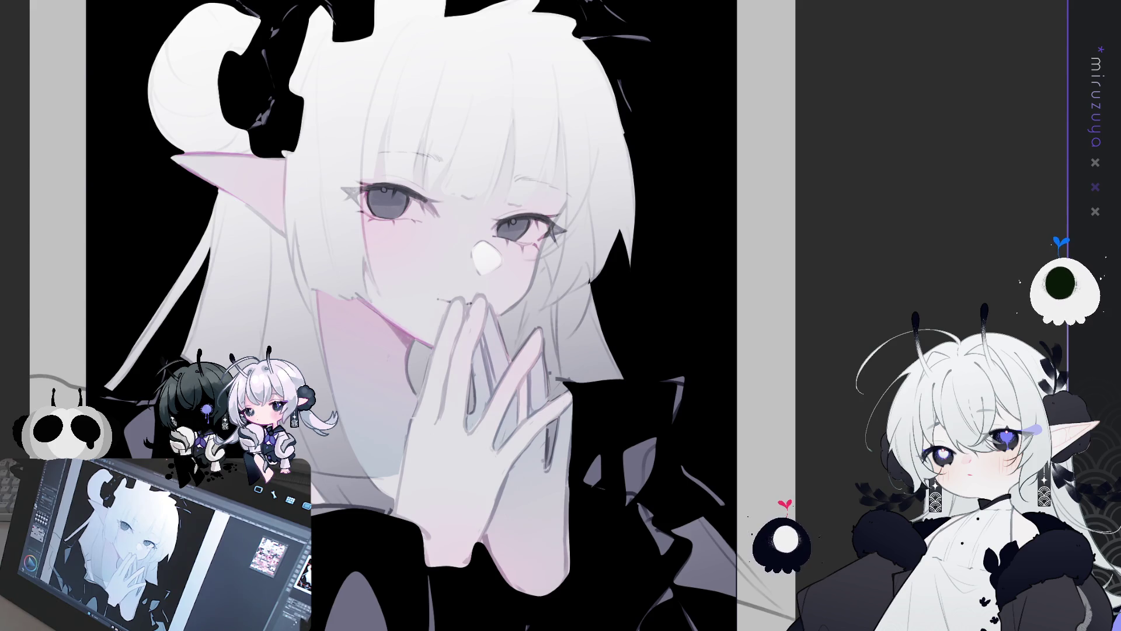
{"action": "key", "text": "h"}
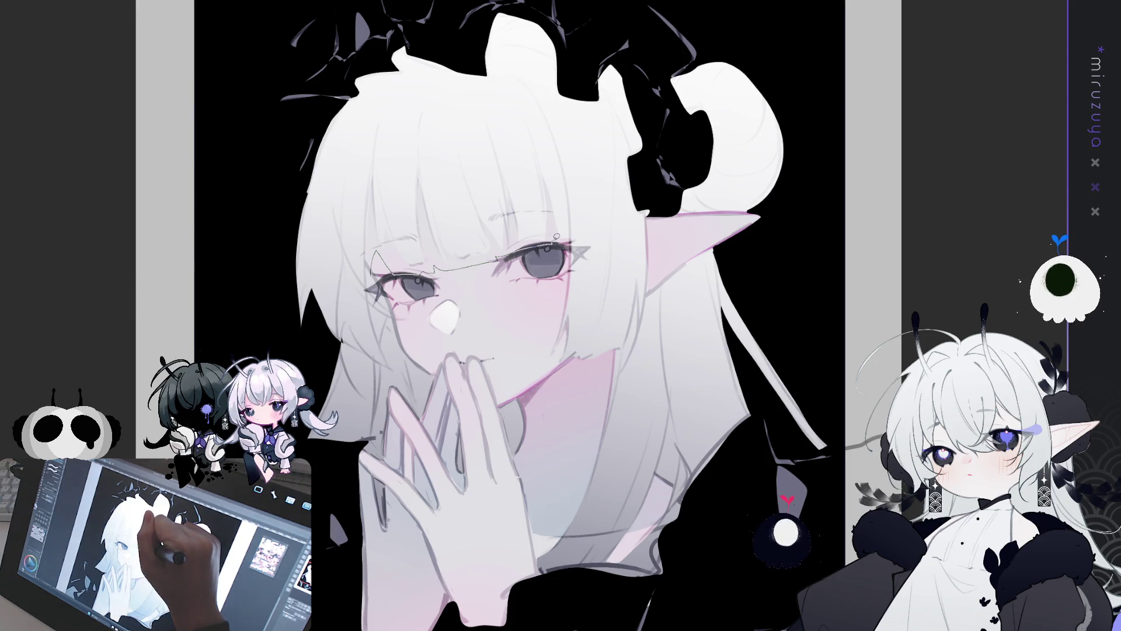
Select the forehead and bangs area, drop the selection, and mirror the view to check.
{"action": "mouse_move", "coordinate": [579, 242]}
{"action": "left_mouse_down"}
{"action": "mouse_move", "coordinate": [480, 96]}
{"action": "mouse_move", "coordinate": [338, 220]}
{"action": "left_mouse_up"}
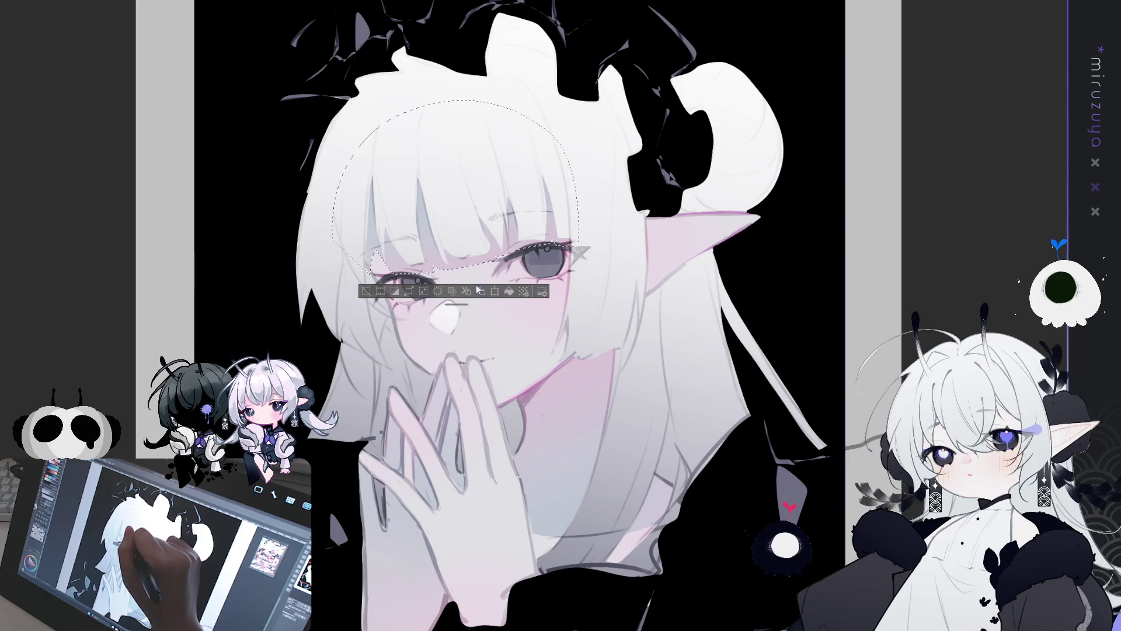
{"action": "left_click", "coordinate": [368, 291]}
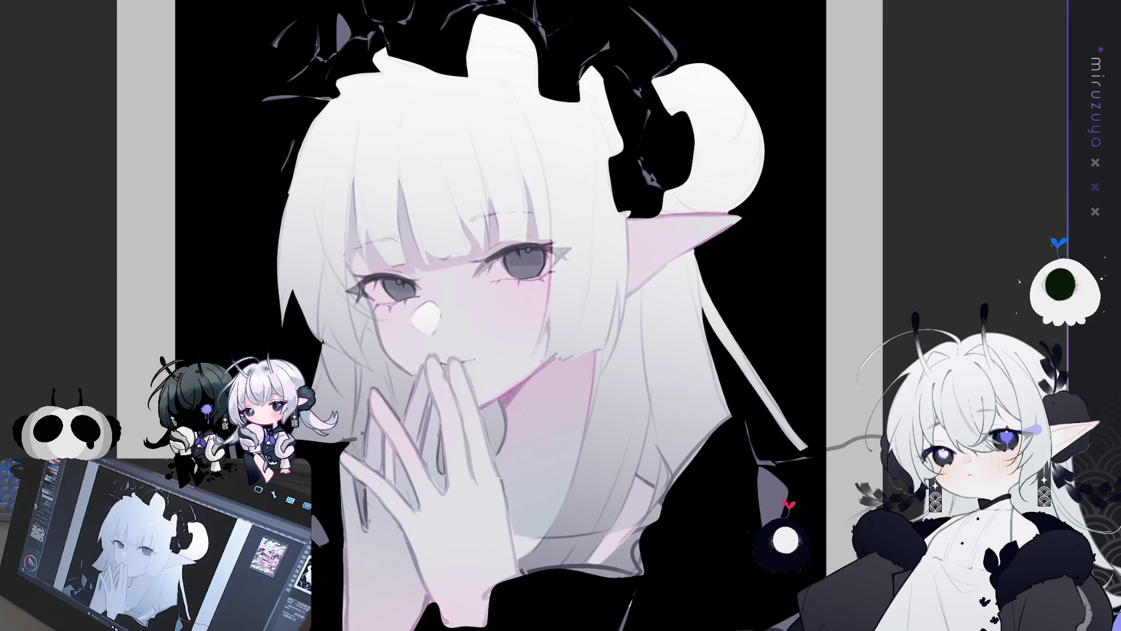
{"action": "key", "text": "h"}
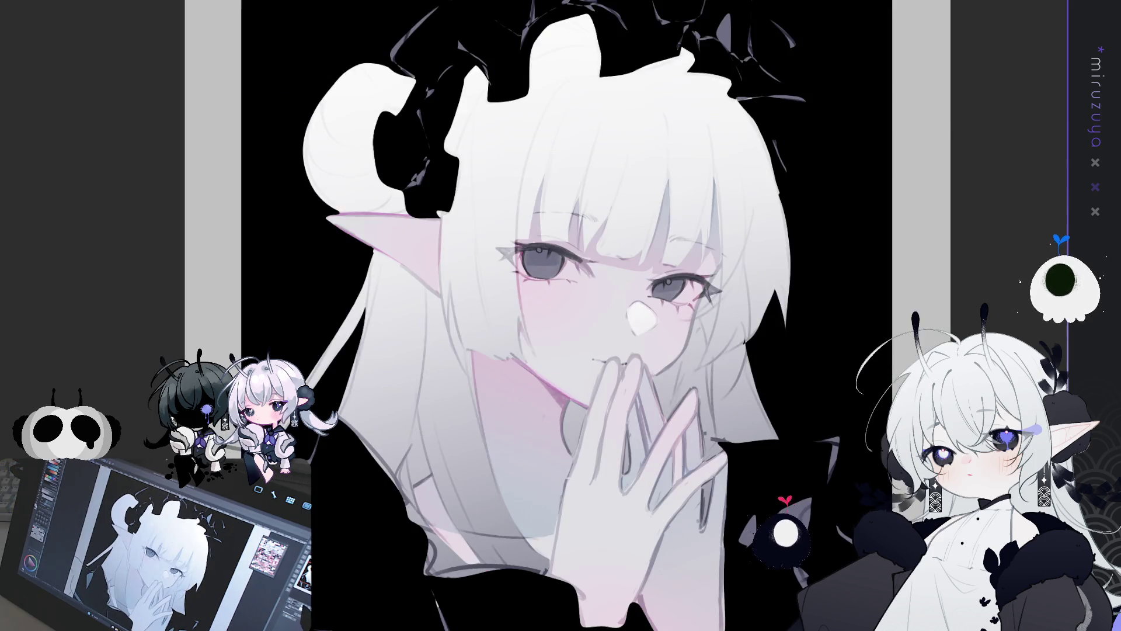
Draw a small teardrop mark just below the eye with the pen tool.
{"action": "key", "text": "ctrl+plus"}
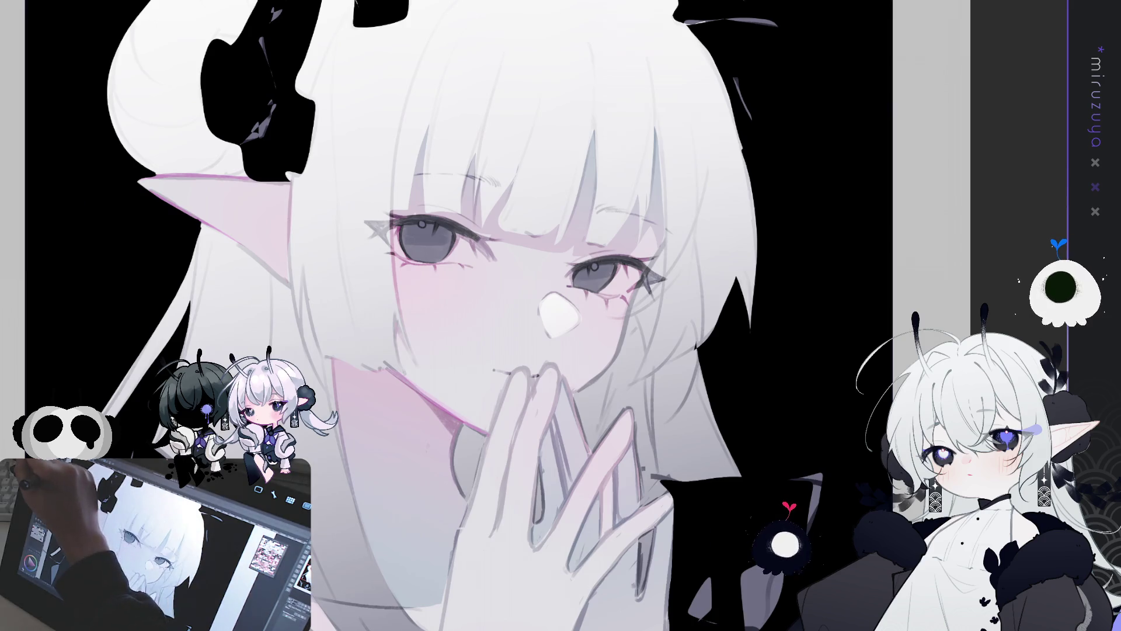
{"action": "key", "text": "minus"}
{"action": "key", "text": "minus"}
{"action": "key", "text": "minus"}
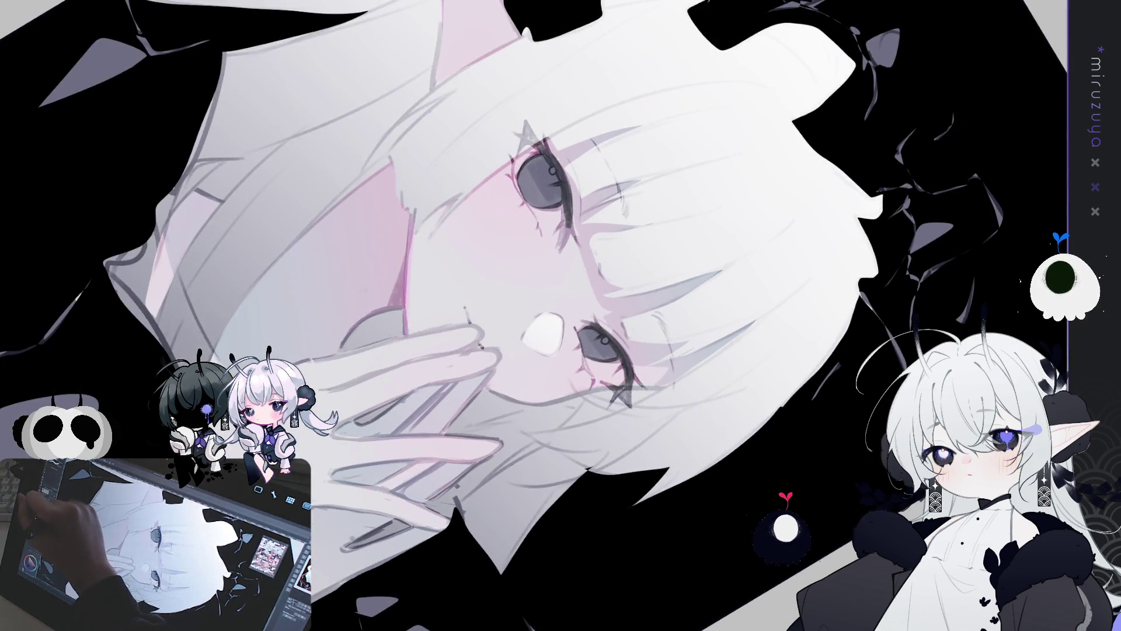
{"action": "left_click_drag", "start_coordinate": [582, 243], "coordinate": [580, 253]}
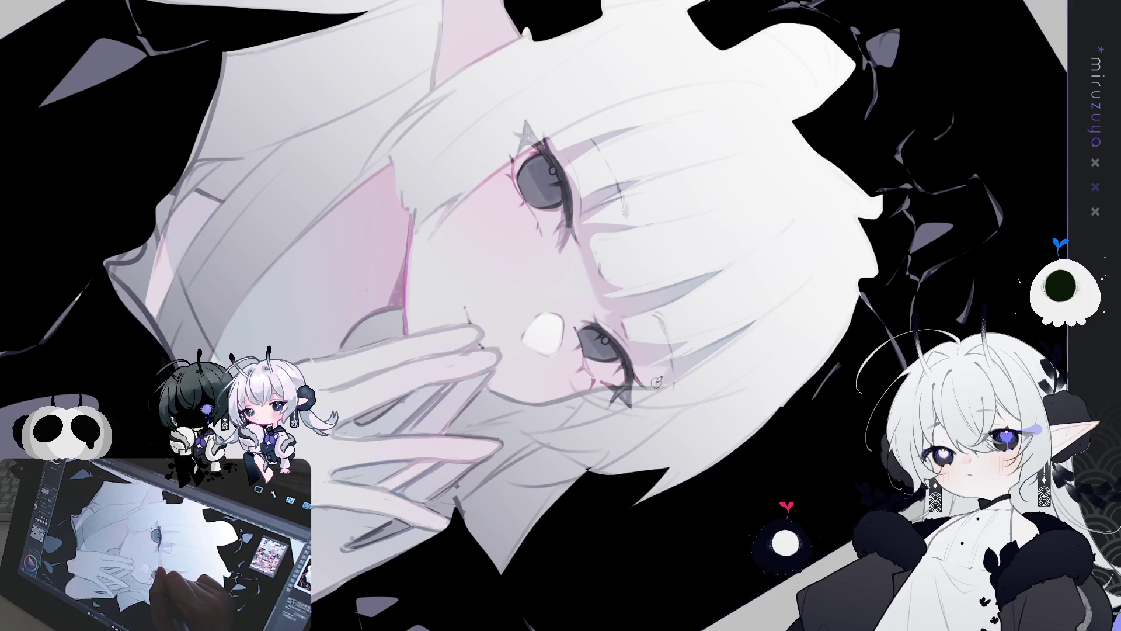
{"action": "left_click_drag", "start_coordinate": [656, 382], "coordinate": [427, 205]}
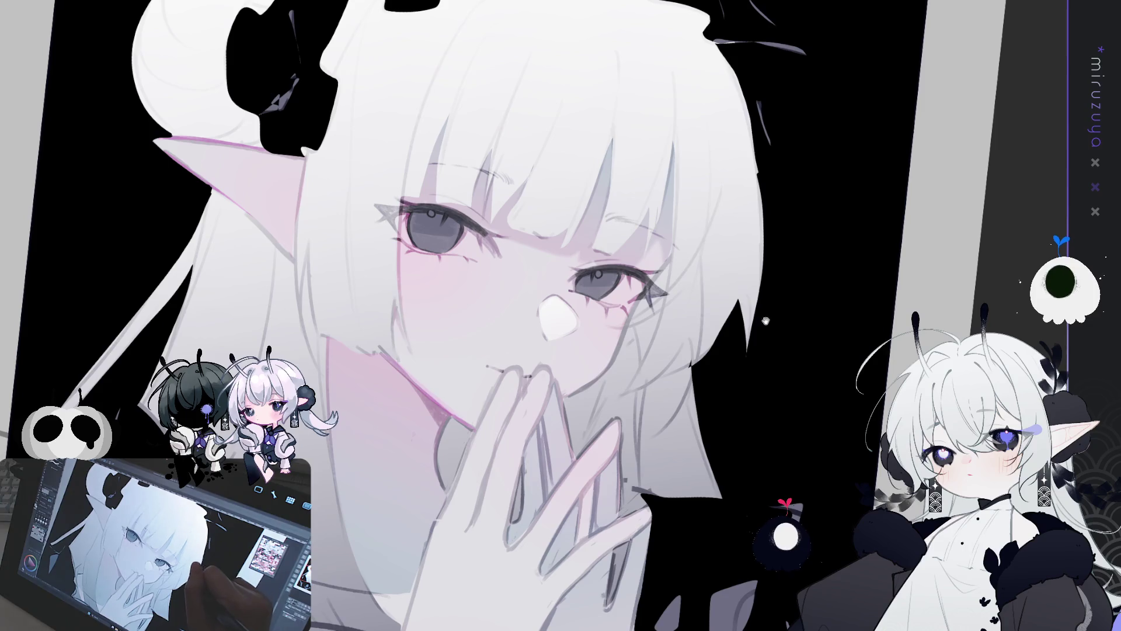
{"action": "scroll", "coordinate": [752, 293], "scroll_direction": "down", "scroll_amount": 5}
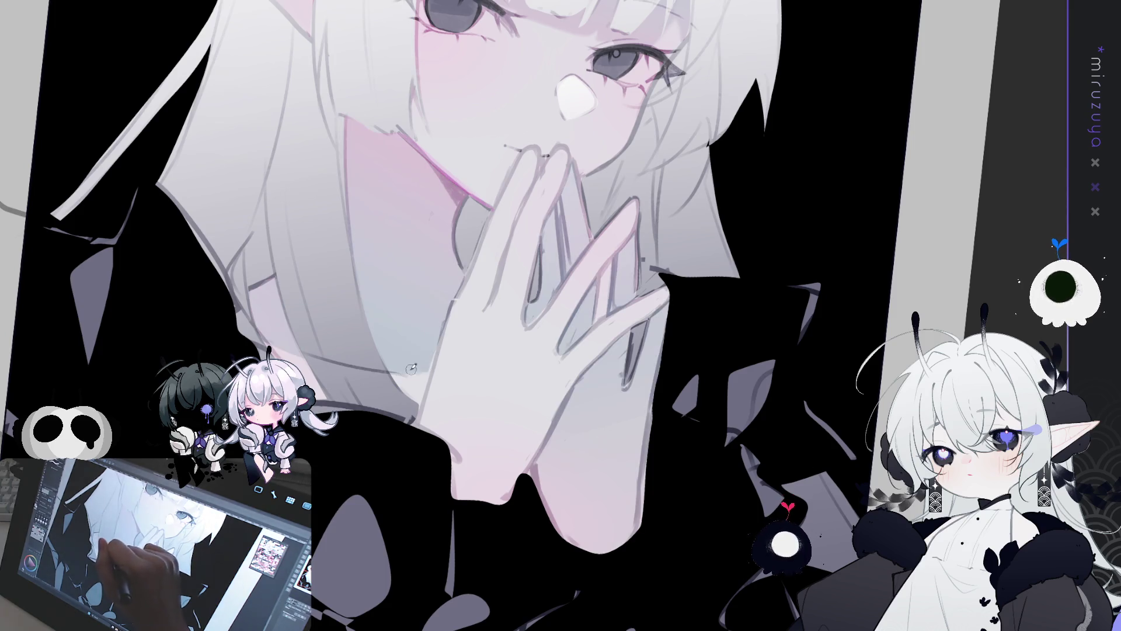
{"action": "key", "text": "ctrl+0"}
{"action": "key", "text": "ctrl+minus"}
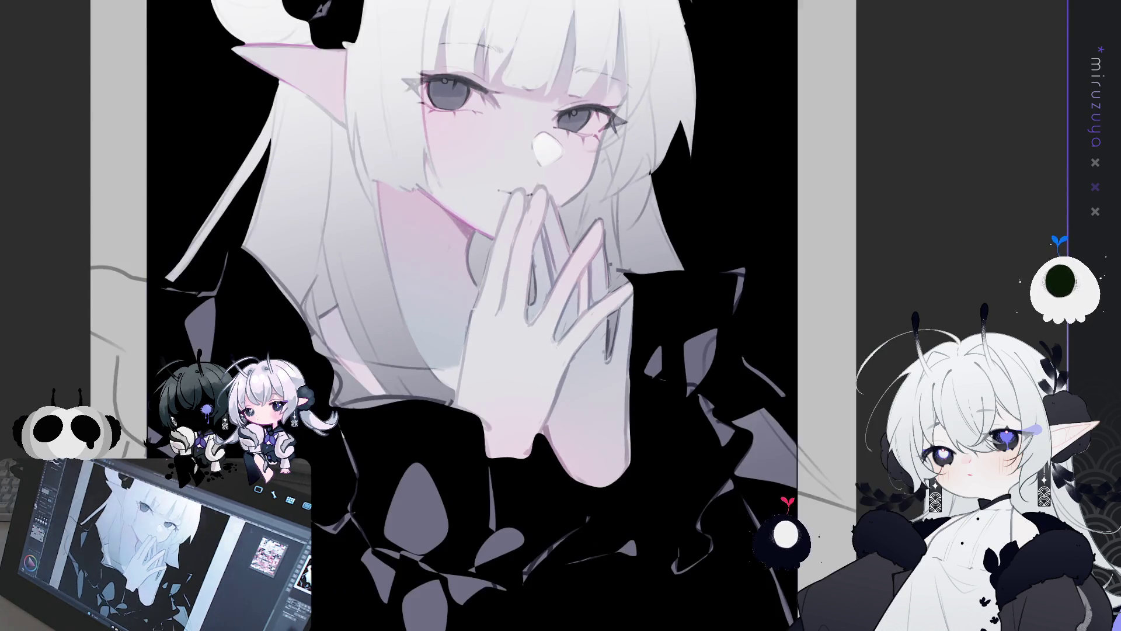
{"action": "scroll", "coordinate": [409, 315], "scroll_direction": "up", "scroll_amount": 3}
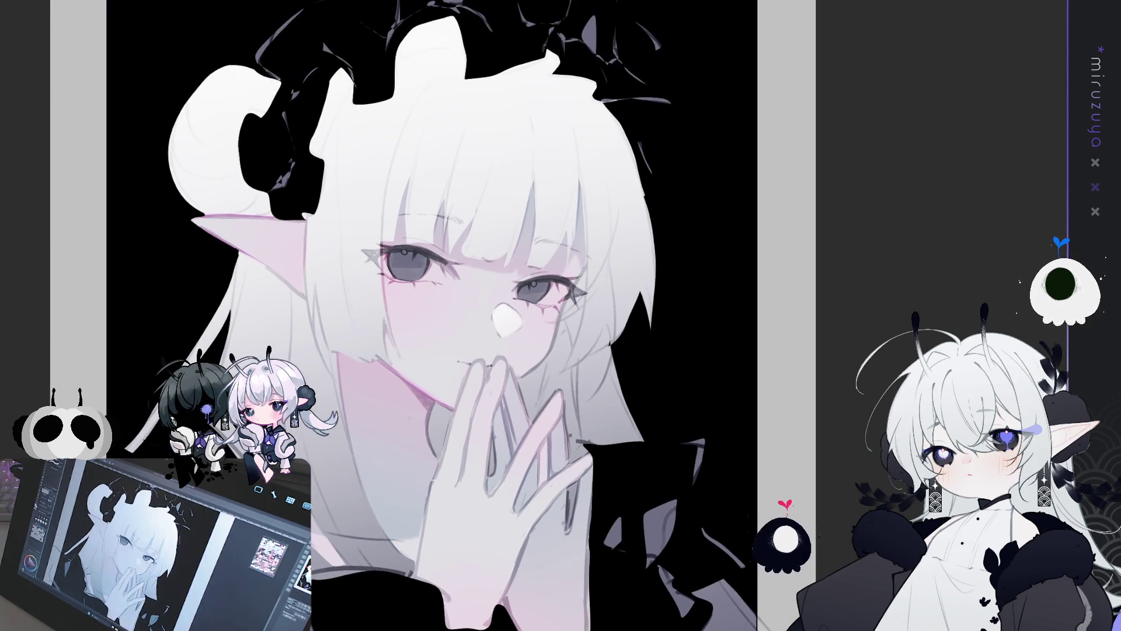
Lasso the white hair along the top of the head, just beneath the headdress's ruffled edge.
{"action": "scroll", "coordinate": [433, 315], "scroll_direction": "down", "scroll_amount": 5}
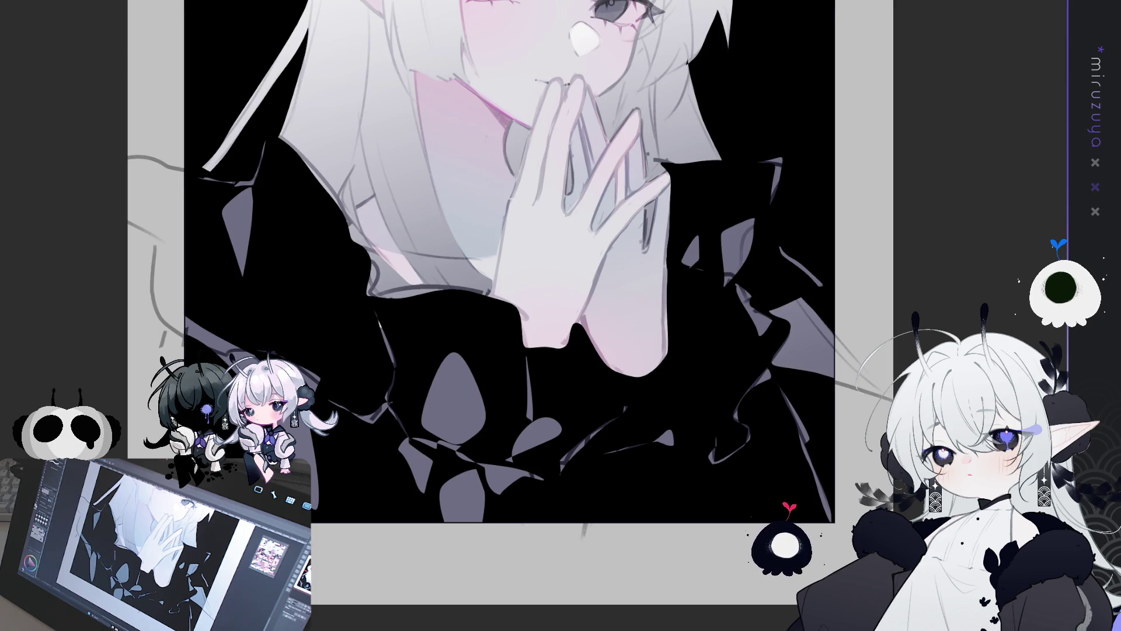
{"action": "scroll", "coordinate": [508, 263], "scroll_direction": "up", "scroll_amount": 5}
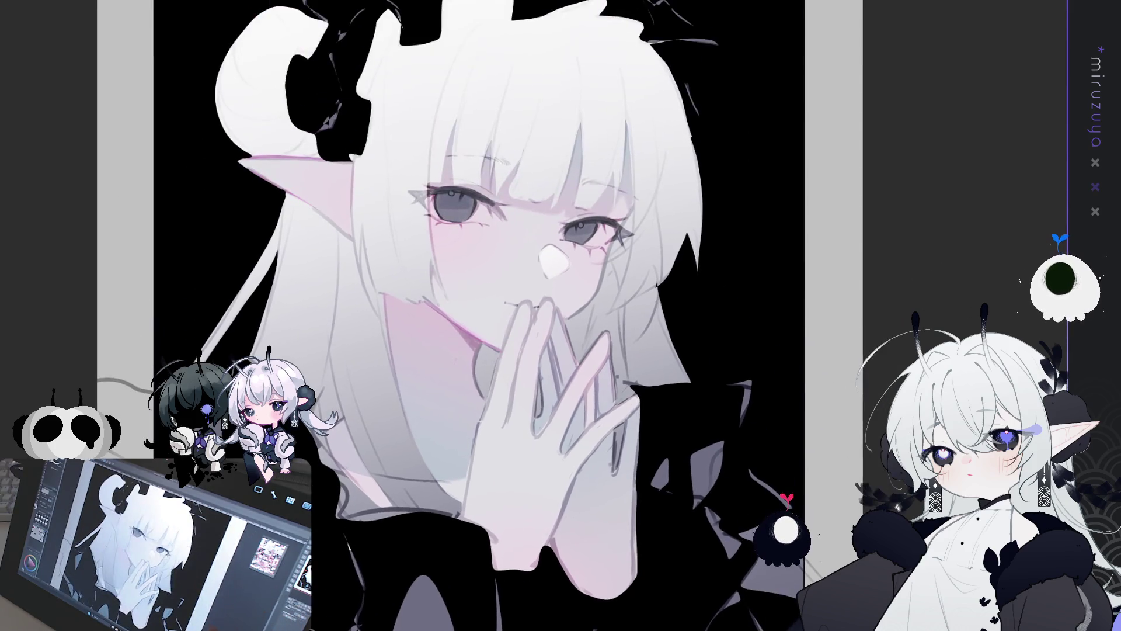
{"action": "scroll", "coordinate": [508, 292], "scroll_direction": "up", "scroll_amount": 2}
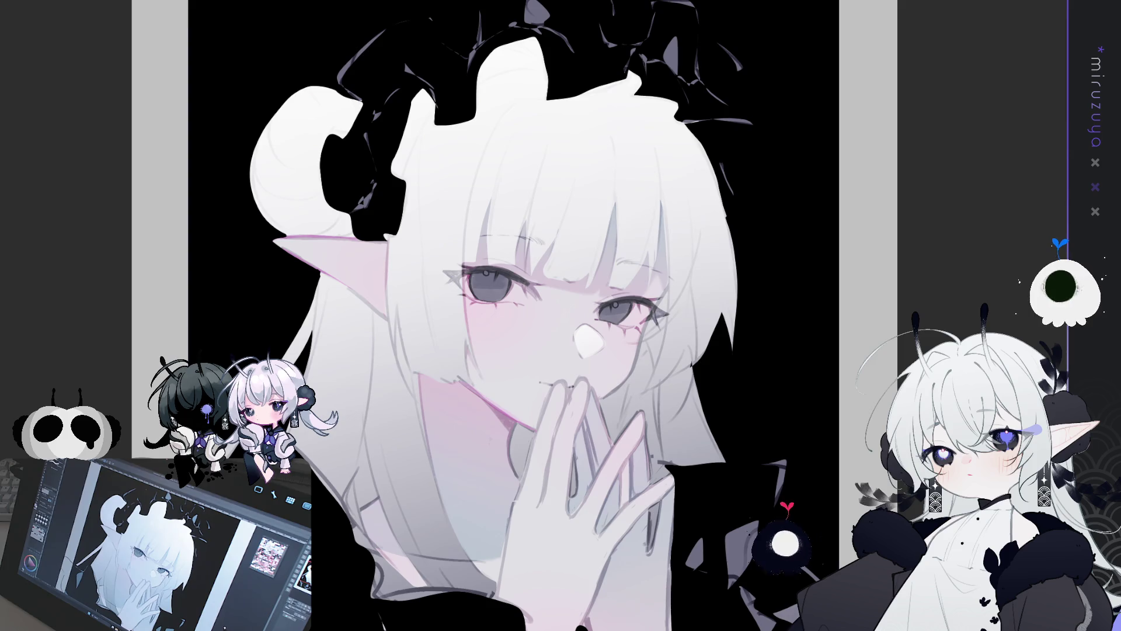
{"action": "scroll", "coordinate": [508, 292], "scroll_direction": "up", "scroll_amount": 1}
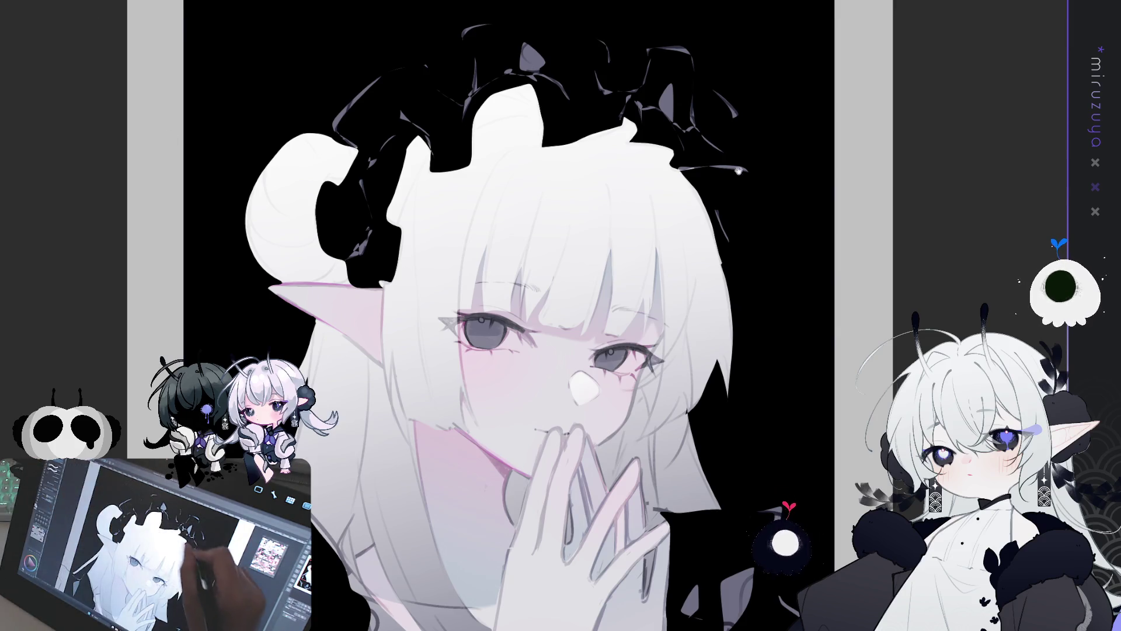
{"action": "left_click_drag", "start_coordinate": [739, 170], "coordinate": [775, 204]}
{"action": "mouse_move", "coordinate": [725, 244]}
{"action": "left_mouse_down"}
{"action": "mouse_move", "coordinate": [654, 219]}
{"action": "mouse_move", "coordinate": [590, 228]}
{"action": "mouse_move", "coordinate": [575, 202]}
{"action": "mouse_move", "coordinate": [563, 205]}
{"action": "mouse_move", "coordinate": [514, 257]}
{"action": "mouse_move", "coordinate": [467, 259]}
{"action": "mouse_move", "coordinate": [424, 325]}
{"action": "mouse_move", "coordinate": [403, 187]}
{"action": "mouse_move", "coordinate": [776, 117]}
{"action": "mouse_move", "coordinate": [789, 282]}
{"action": "left_mouse_up"}
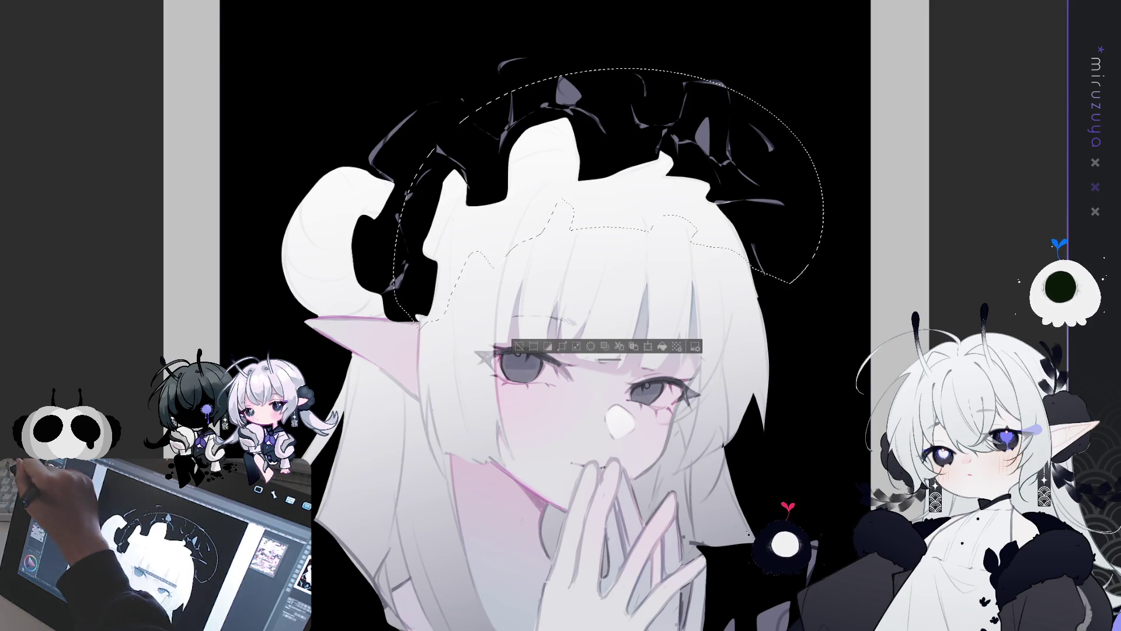
Shade the selected top hair with a grey gradient, darkest at the top, then deselect.
{"action": "left_click_drag", "start_coordinate": [572, 140], "coordinate": [665, 220]}
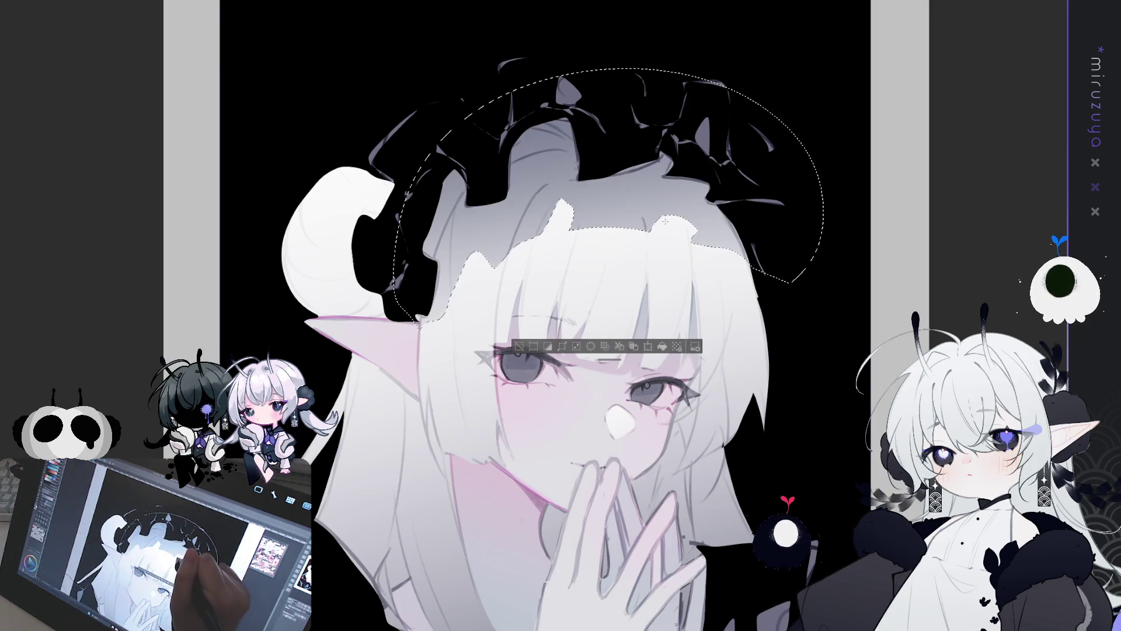
{"action": "left_click_drag", "start_coordinate": [595, 58], "coordinate": [610, 166]}
{"action": "left_click_drag", "start_coordinate": [624, 252], "coordinate": [625, 252]}
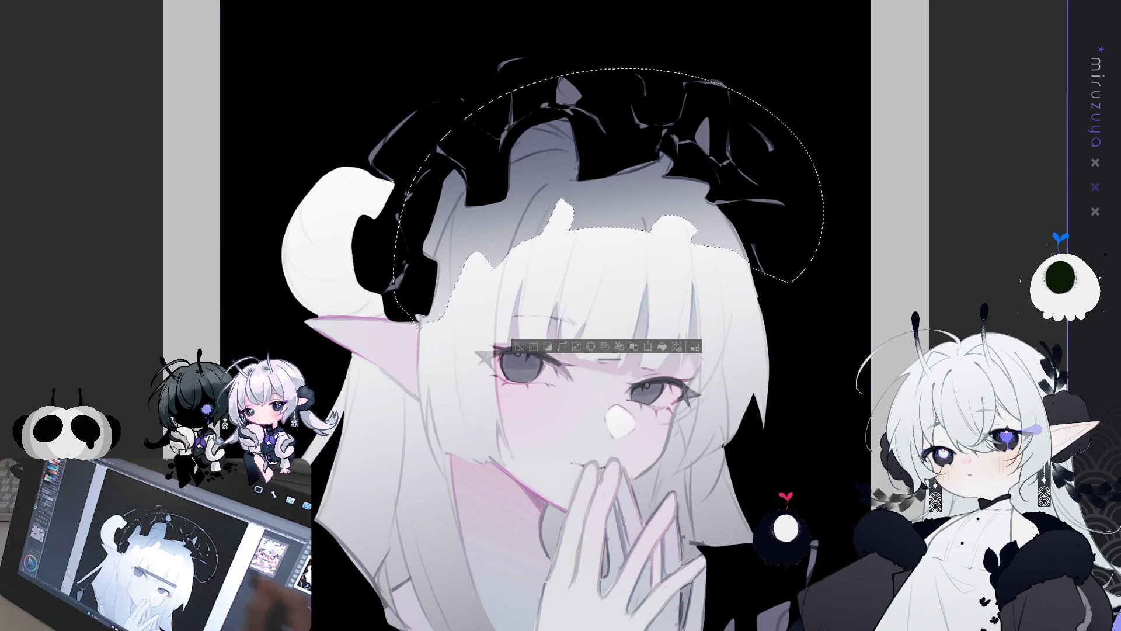
{"action": "left_click", "coordinate": [518, 346]}
{"action": "left_click_drag", "start_coordinate": [537, 414], "coordinate": [159, 251]}
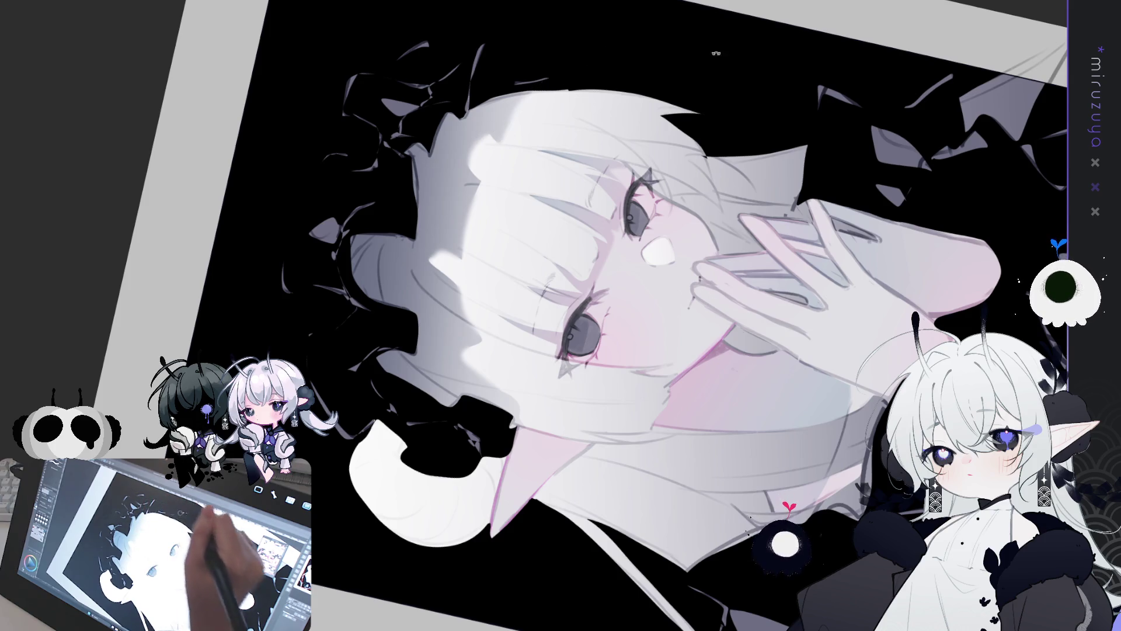
Lasso the long hair strands beside the cheek and running down past the raised hand.
{"action": "key", "text": "ctrl+at"}
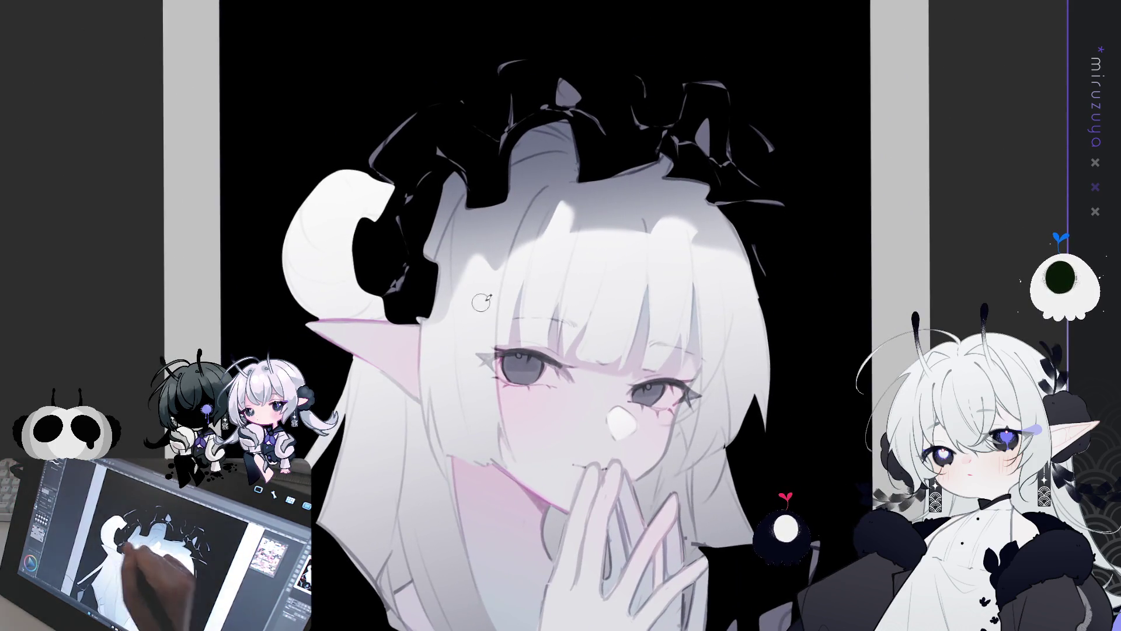
{"action": "left_click_drag", "start_coordinate": [901, 342], "coordinate": [822, 279]}
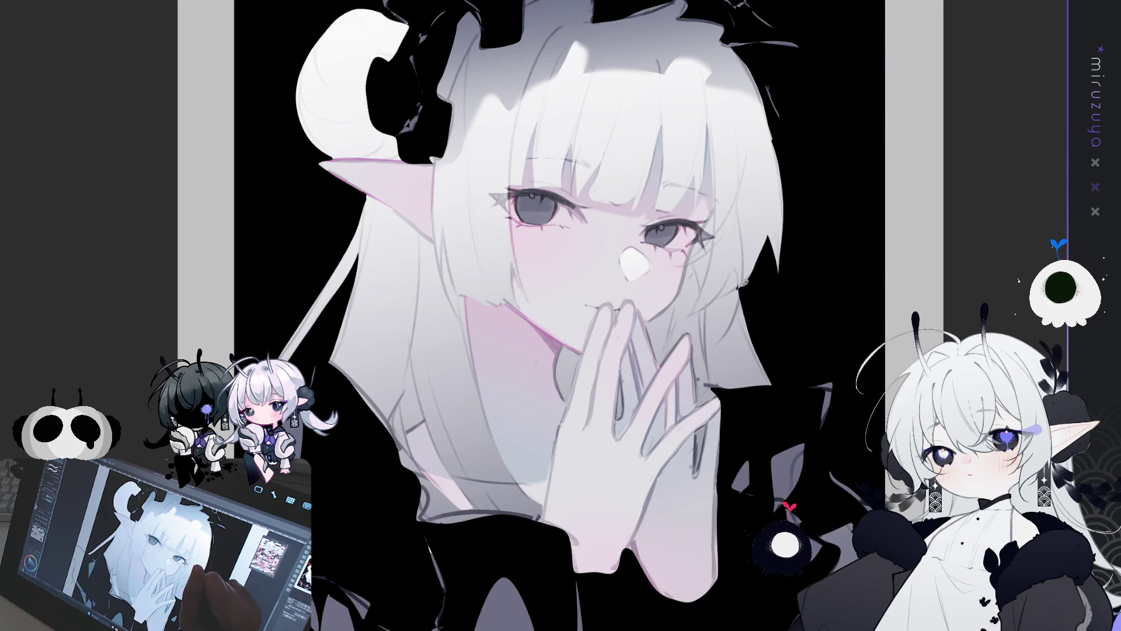
{"action": "left_click_drag", "start_coordinate": [738, 270], "coordinate": [689, 312]}
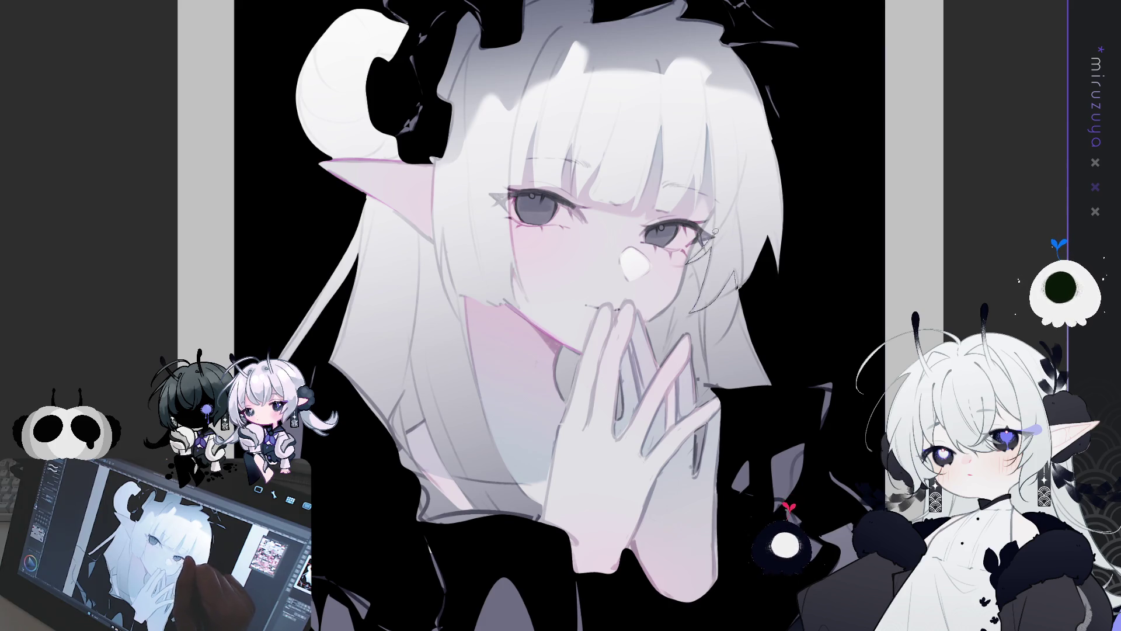
{"action": "mouse_move", "coordinate": [713, 217]}
{"action": "left_mouse_down"}
{"action": "mouse_move", "coordinate": [660, 489]}
{"action": "mouse_move", "coordinate": [768, 447]}
{"action": "mouse_move", "coordinate": [744, 332]}
{"action": "mouse_move", "coordinate": [750, 272]}
{"action": "left_mouse_up"}
{"action": "mouse_move", "coordinate": [801, 534]}
{"action": "left_mouse_down"}
{"action": "mouse_move", "coordinate": [734, 405]}
{"action": "mouse_move", "coordinate": [813, 479]}
{"action": "mouse_move", "coordinate": [927, 516]}
{"action": "left_mouse_up"}
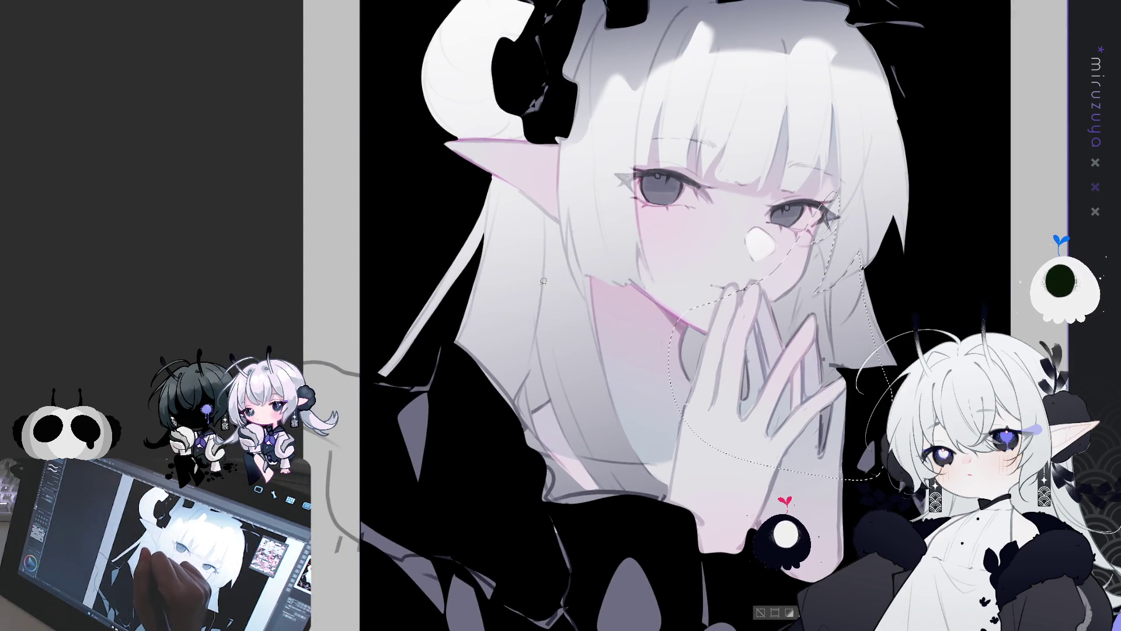
Lasso the hair strand below the ear, airbrush the centre, left and right strands darker grey, then deselect.
{"action": "mouse_move", "coordinate": [545, 219]}
{"action": "left_mouse_down"}
{"action": "mouse_move", "coordinate": [491, 396]}
{"action": "mouse_move", "coordinate": [520, 411]}
{"action": "mouse_move", "coordinate": [536, 213]}
{"action": "left_mouse_up"}
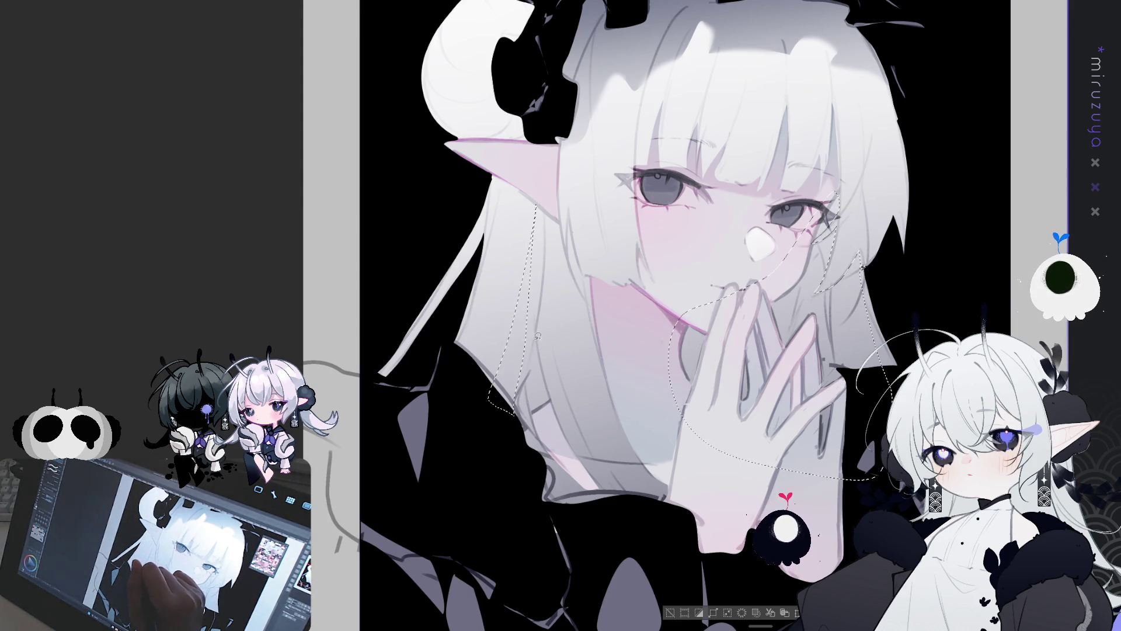
{"action": "left_click_drag", "start_coordinate": [787, 438], "coordinate": [685, 407]}
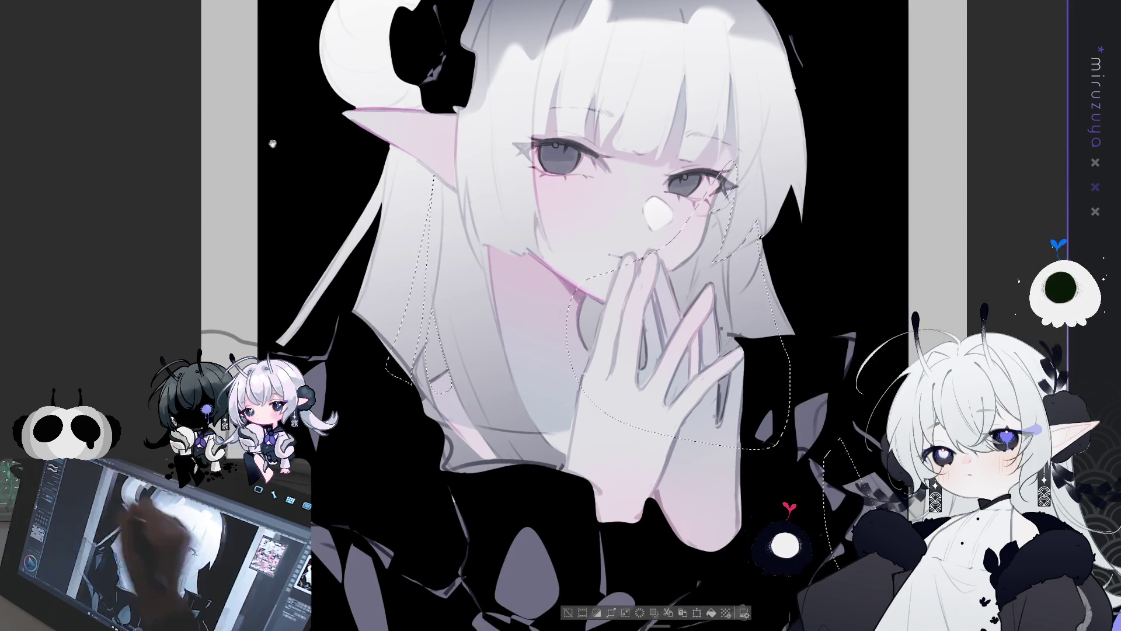
{"action": "left_click_drag", "start_coordinate": [613, 88], "coordinate": [613, 350]}
{"action": "left_click_drag", "start_coordinate": [724, 169], "coordinate": [730, 351]}
{"action": "left_click_drag", "start_coordinate": [426, 193], "coordinate": [409, 380]}
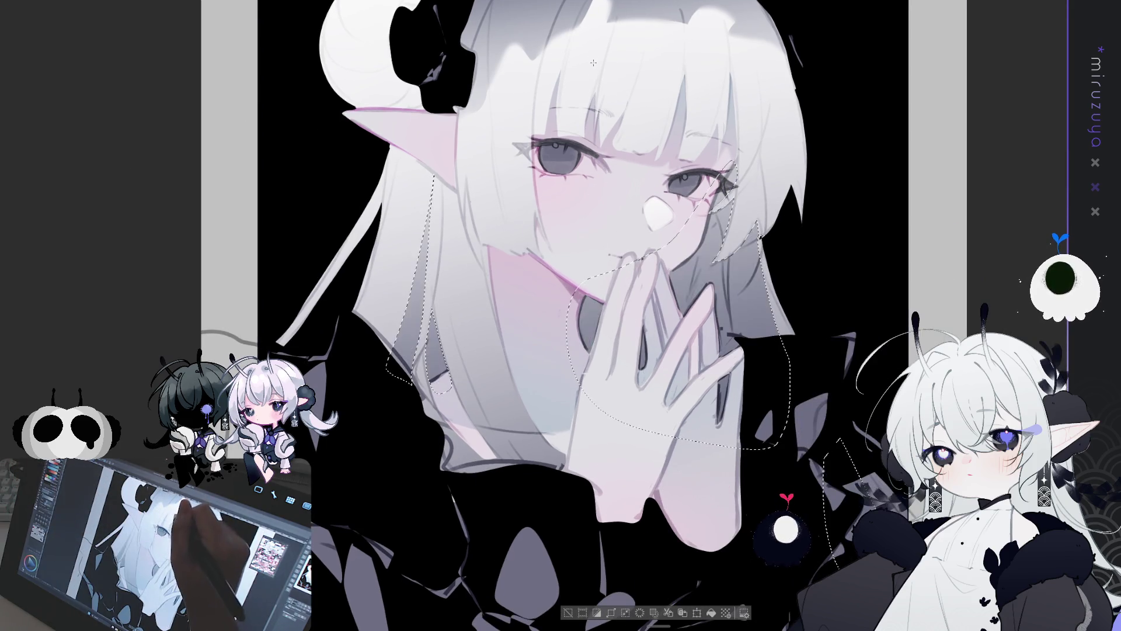
{"action": "left_click_drag", "start_coordinate": [759, 222], "coordinate": [759, 286]}
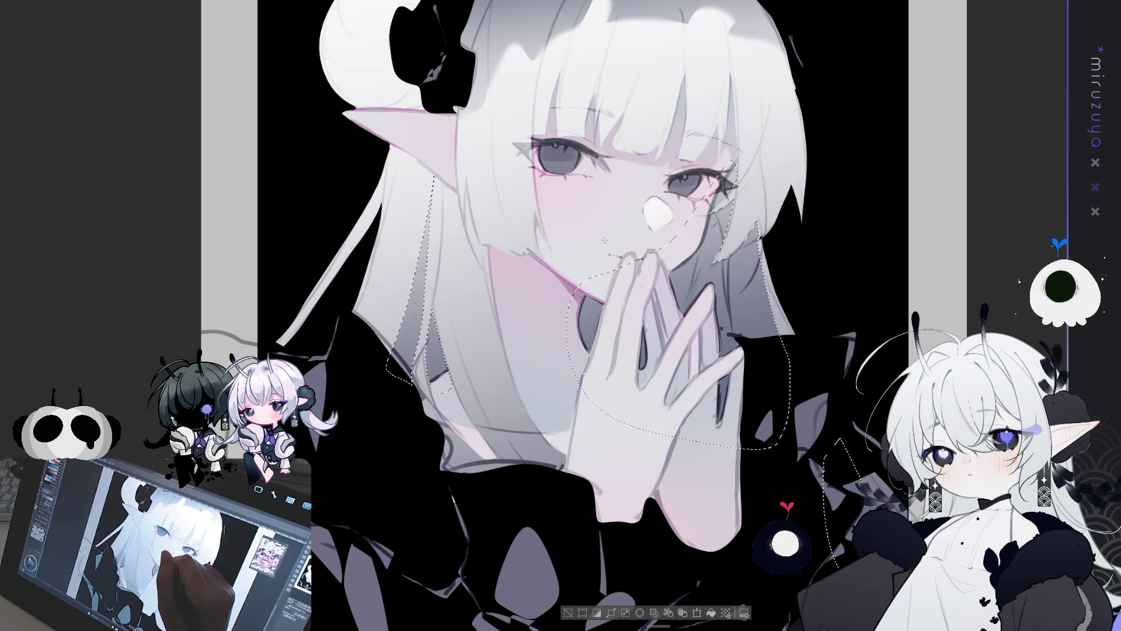
{"action": "key", "text": "ctrl+d"}
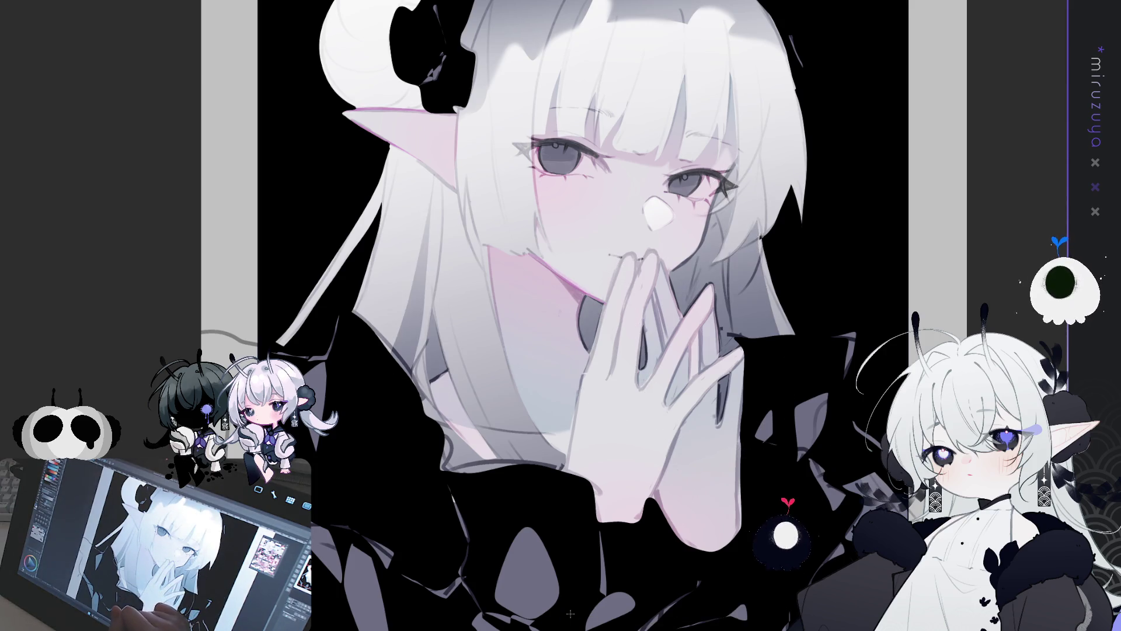
{"action": "scroll", "coordinate": [788, 371], "scroll_direction": "up", "scroll_amount": 2}
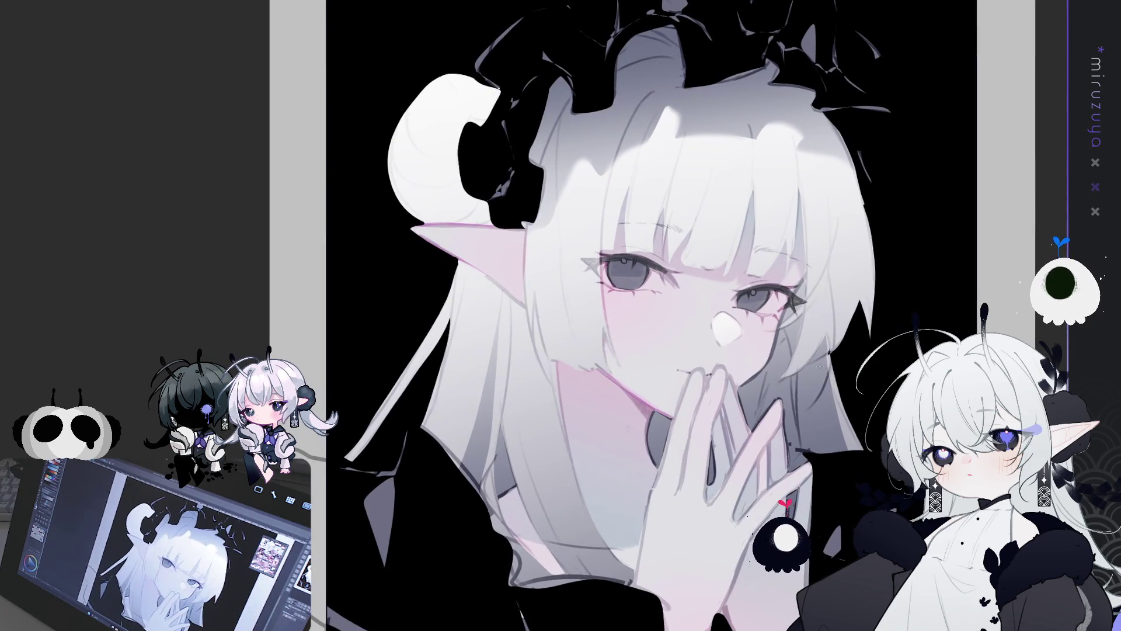